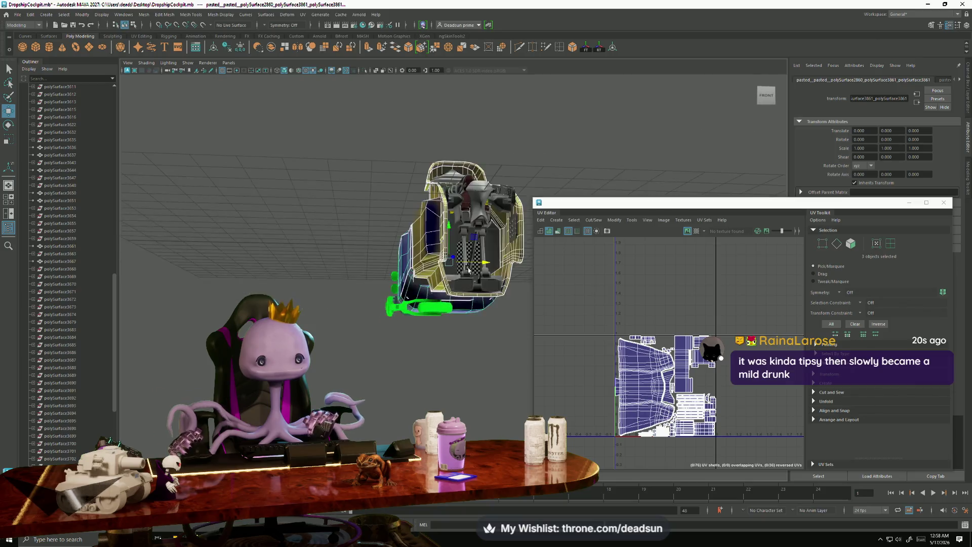
Select the five outer cockpit hull pieces, frame them and orbit to a low side view.
key(f)
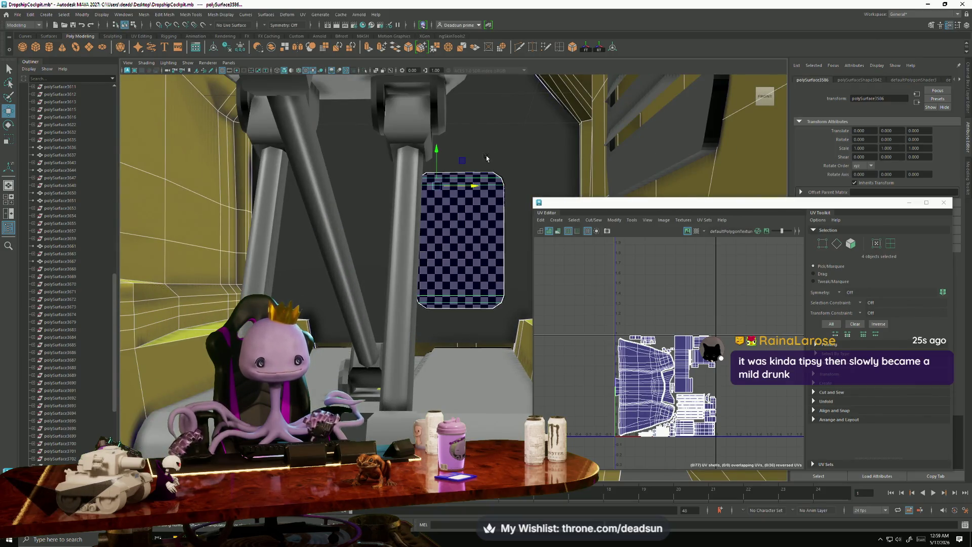
shift+click(487, 280)
key(f)
alt+drag(487, 280, 288, 278)
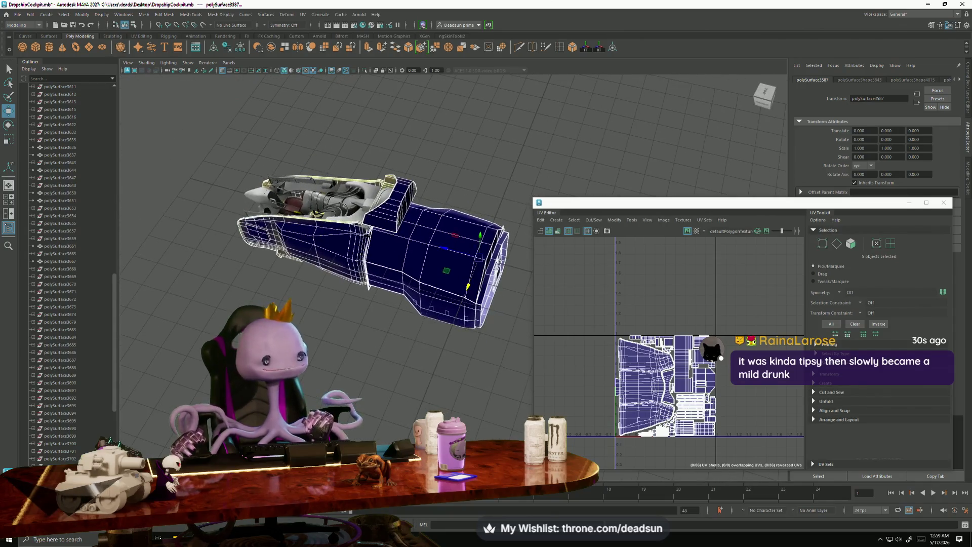
mouse_move(266, 183)
alt+mouse_down()
mouse_move(350, 328)
mouse_move(340, 377)
mouse_move(365, 372)
alt+mouse_up()
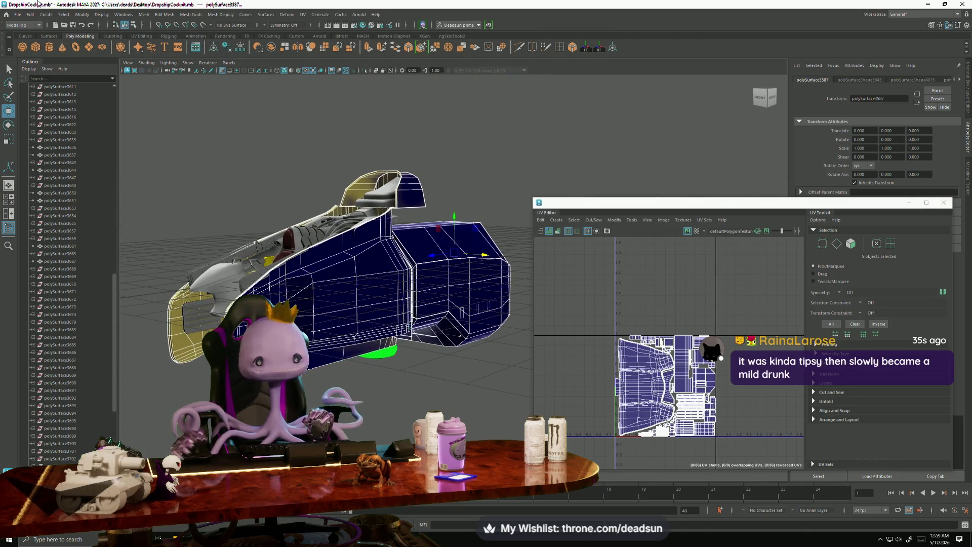
click(133, 15)
mouse_move(144, 14)
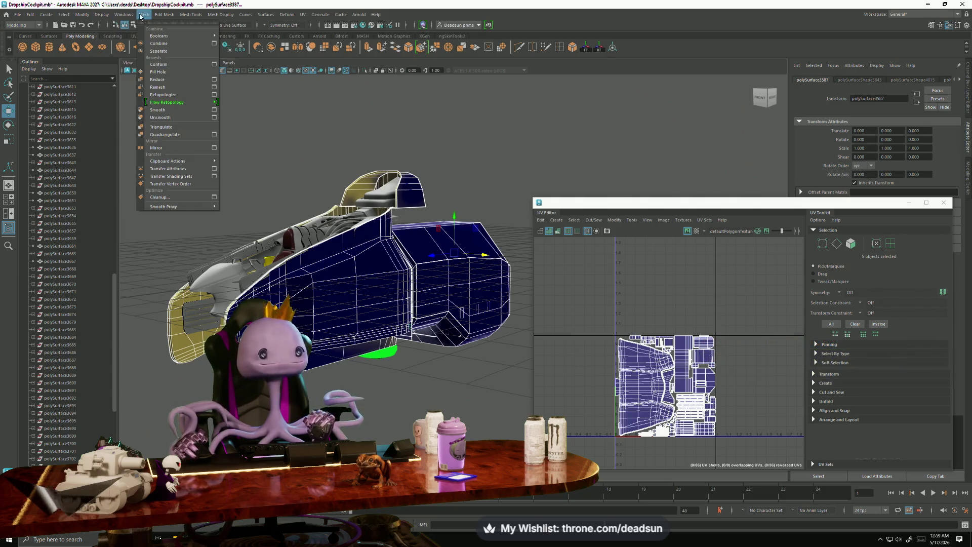
Combine the hull pieces into the single mesh polySurface3598 and select it.
click(165, 43)
click(350, 285)
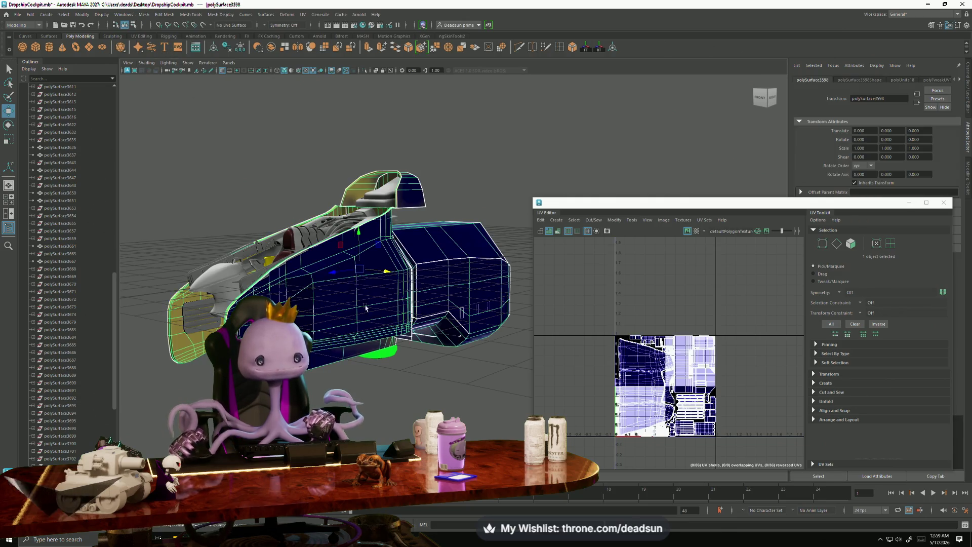
click(759, 97)
Inspect the UVs of the interior detail mesh, then reselect the merged hull.
scroll(344, 287, up, 6)
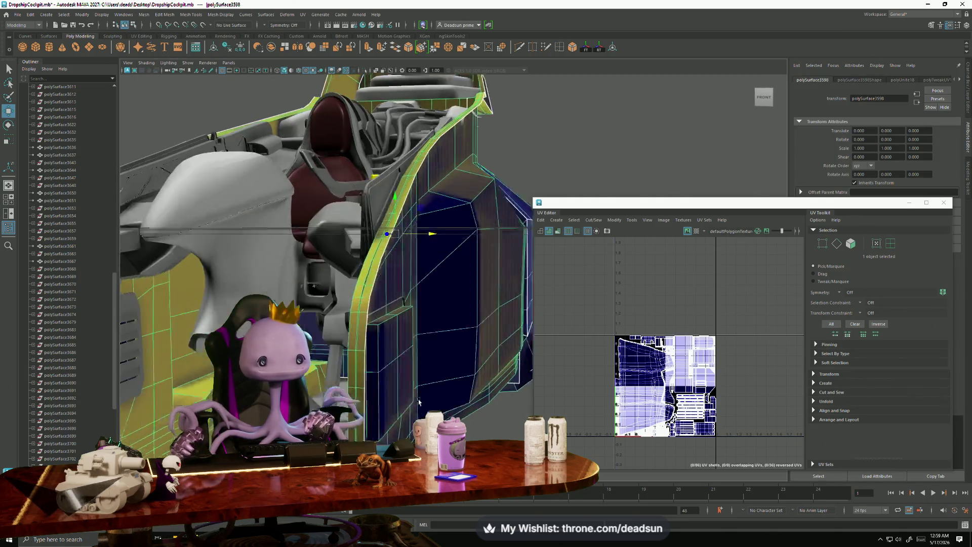
click(324, 196)
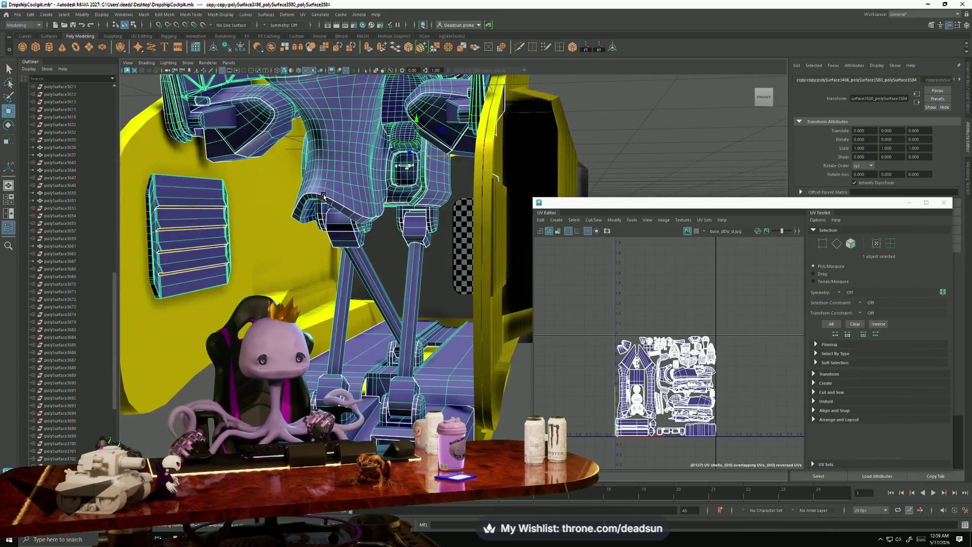
scroll(395, 324, down, 5)
scroll(392, 349, up, 5)
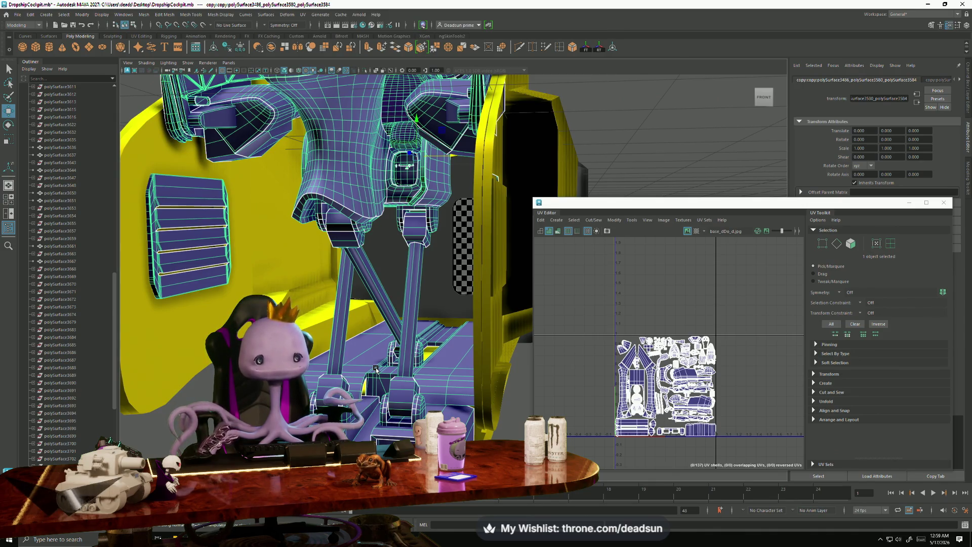
click(212, 329)
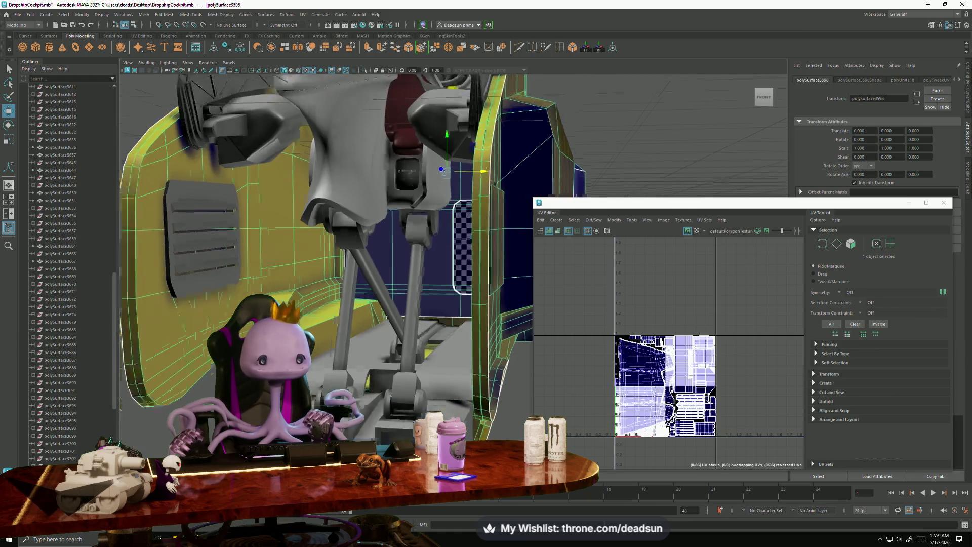
key(f)
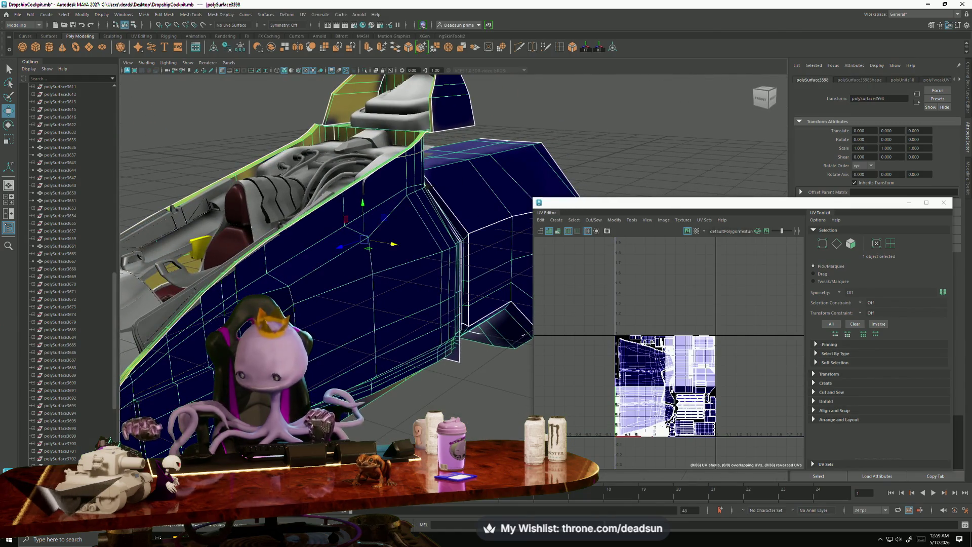
mouse_move(324, 207)
alt+mouse_down()
mouse_move(246, 204)
mouse_move(253, 210)
alt+mouse_up()
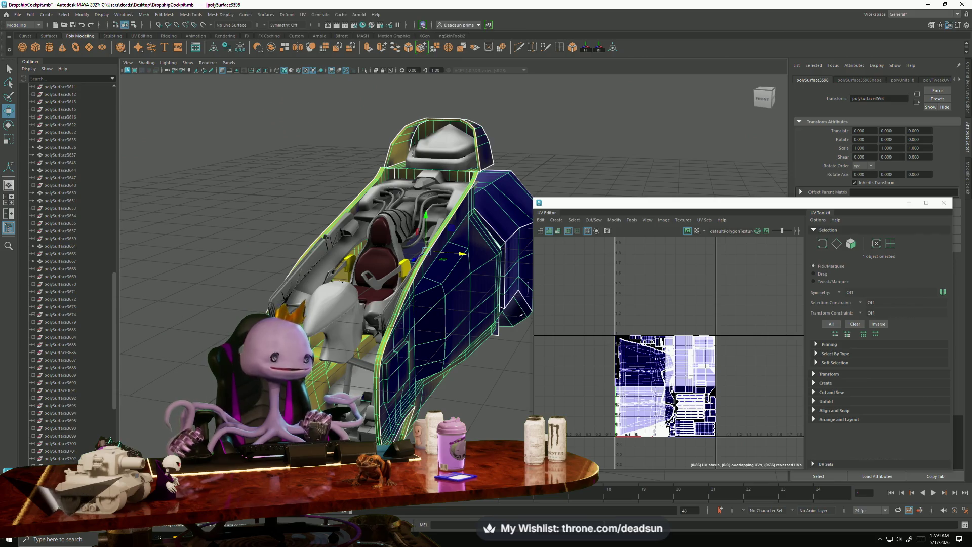
mouse_move(370, 330)
alt+mouse_down()
mouse_move(434, 366)
mouse_move(306, 353)
alt+mouse_up()
scroll(434, 367, down, 5)
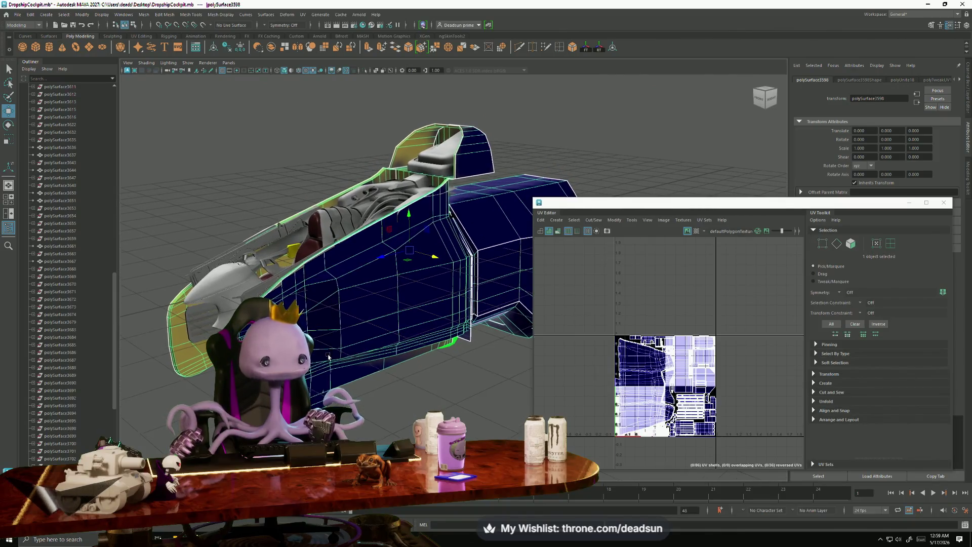
scroll(327, 356, up, 6)
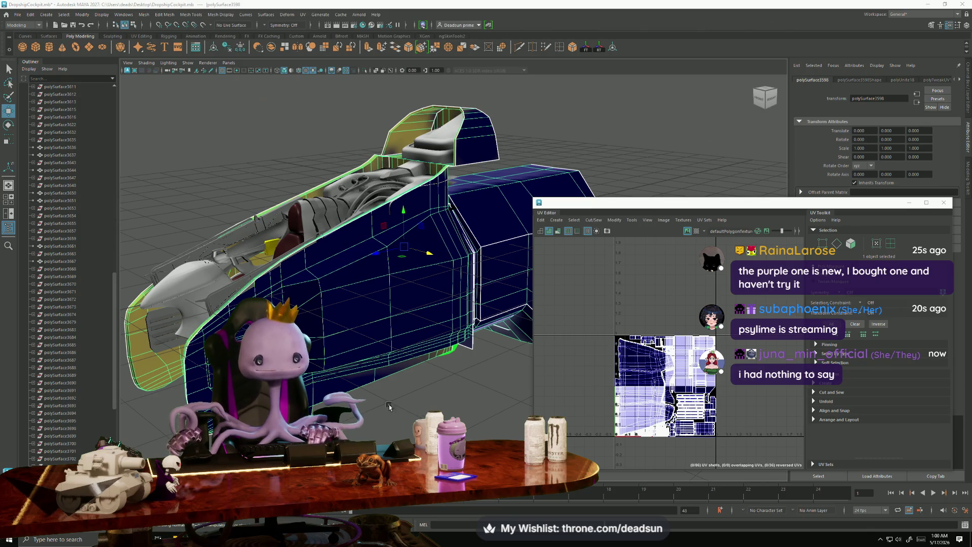
alt+drag(414, 389, 316, 274)
Select the interior, then the blue hull, and look through the UV Editor's image and UV set options.
click(316, 275)
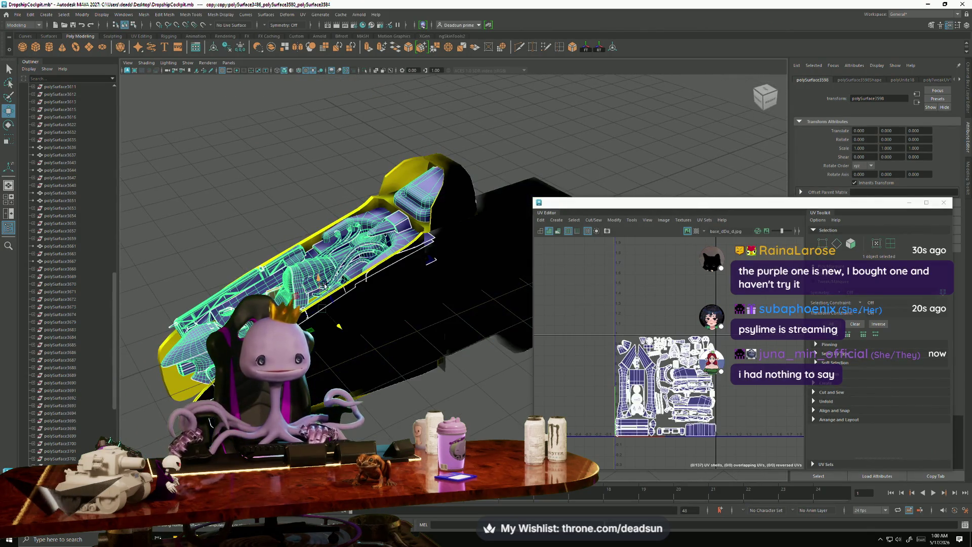
click(378, 340)
alt+drag(378, 340, 393, 325)
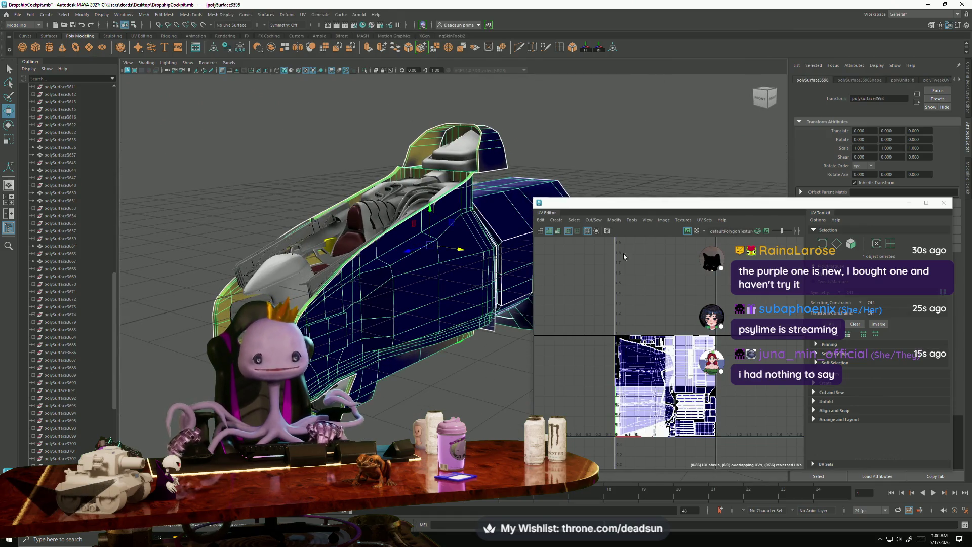
click(669, 223)
mouse_move(682, 220)
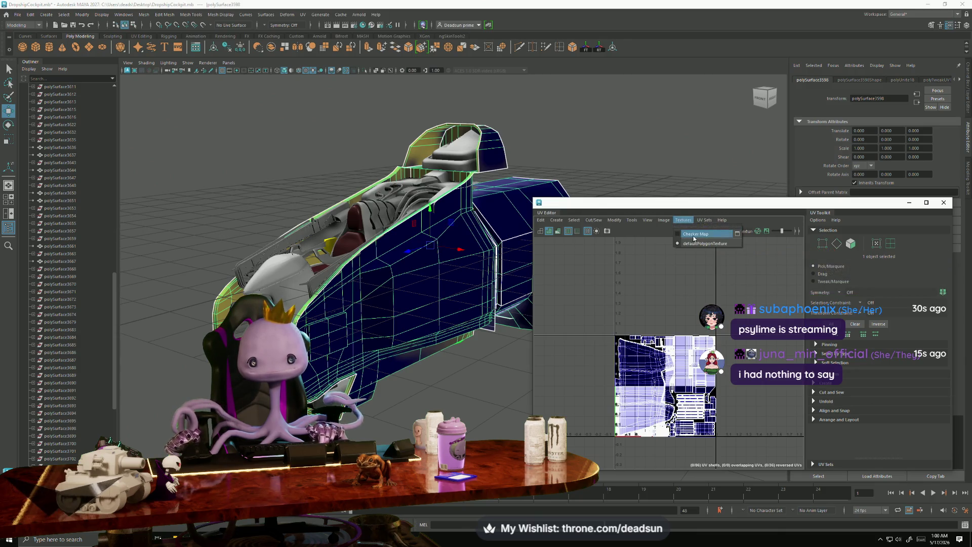
click(702, 222)
mouse_move(683, 221)
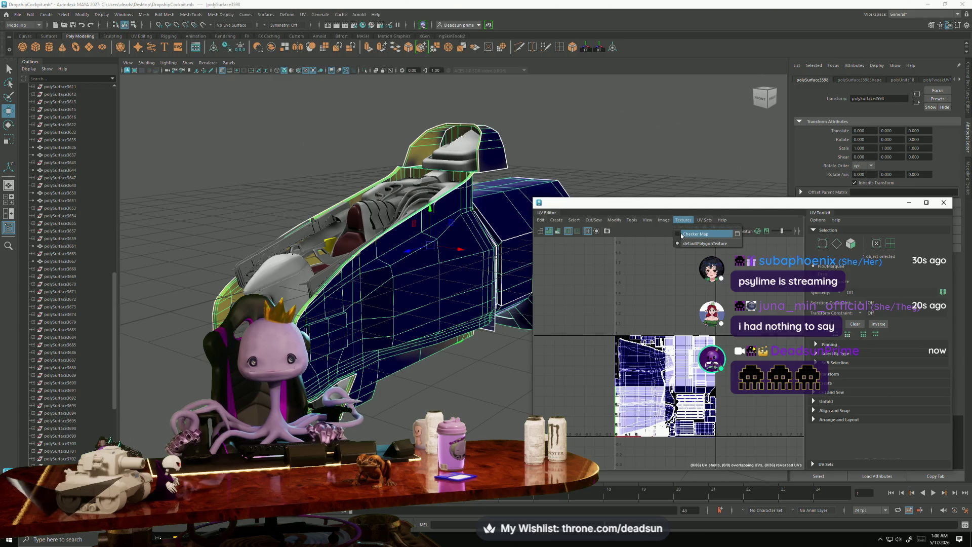
Turn off Display image so the checker texture no longer shows behind the UVs.
scroll(468, 403, up, 5)
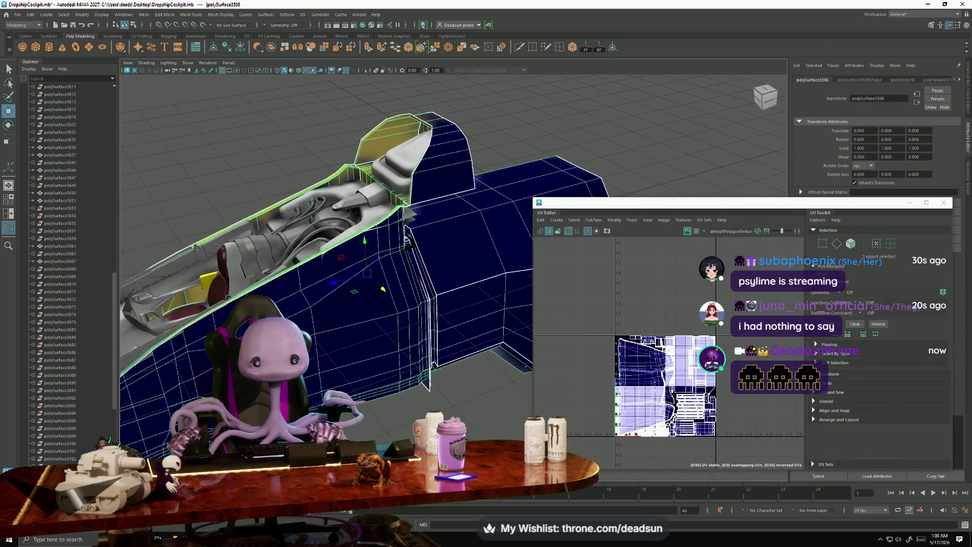
scroll(468, 403, up, 1)
click(663, 220)
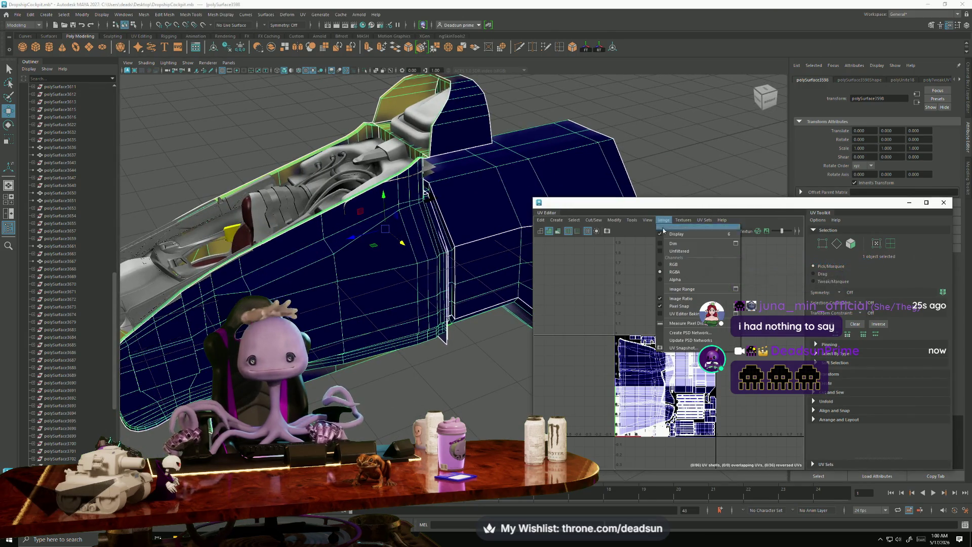
click(659, 235)
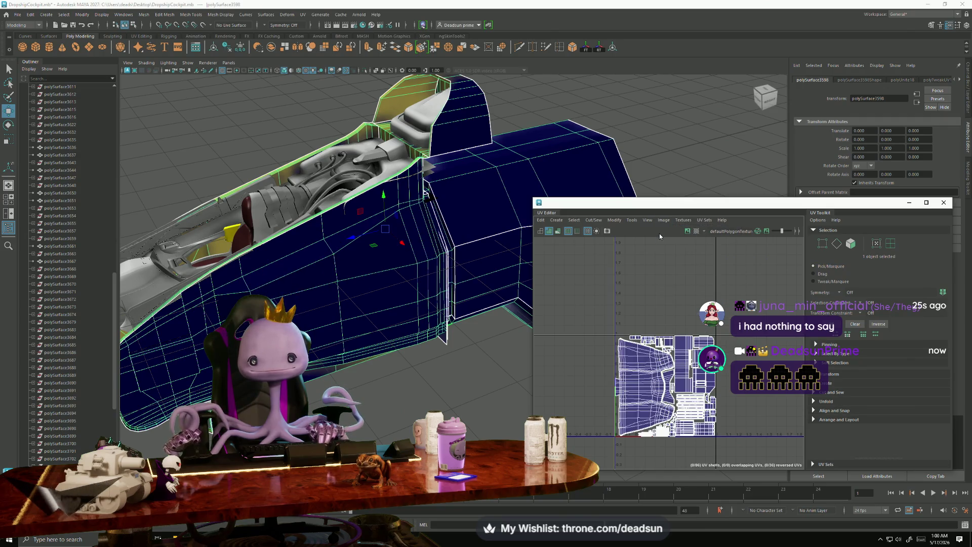
scroll(716, 386, up, 4)
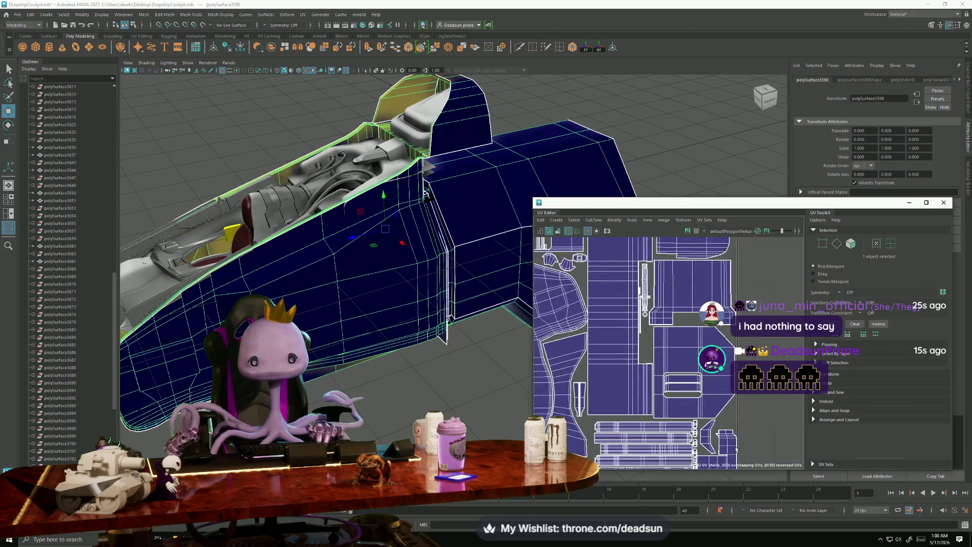
scroll(549, 334, down, 2)
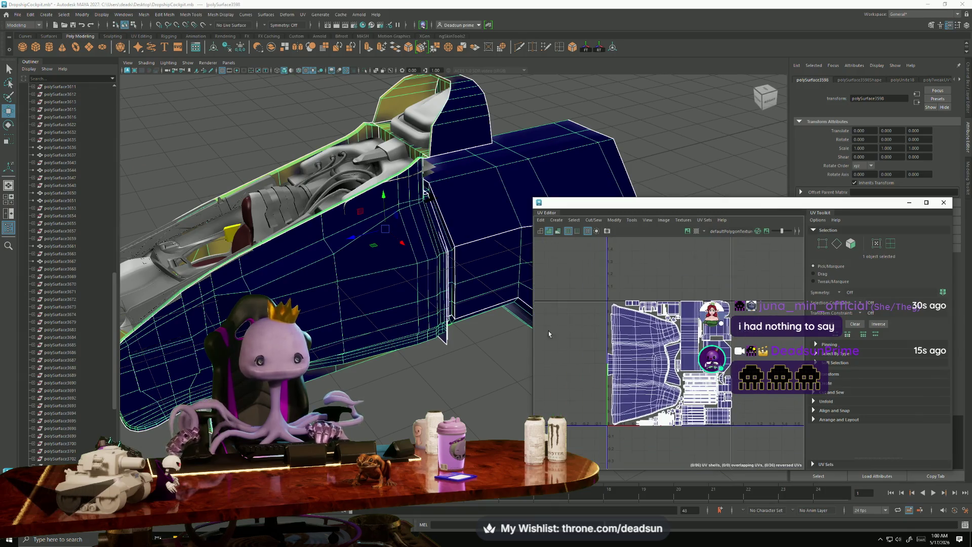
click(17, 14)
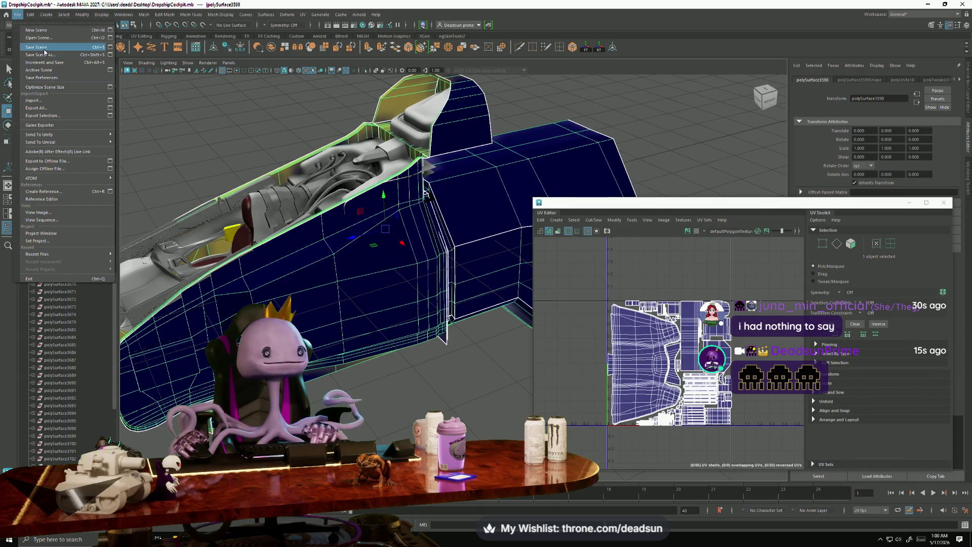
Save the cockpit scene and reframe the view on the cockpit.
click(36, 47)
scroll(391, 410, up, 6)
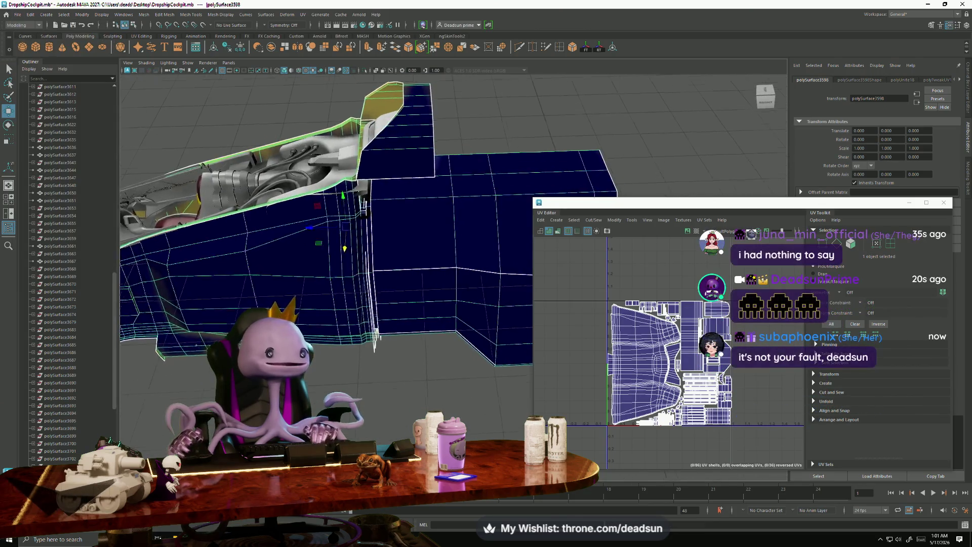
key(f)
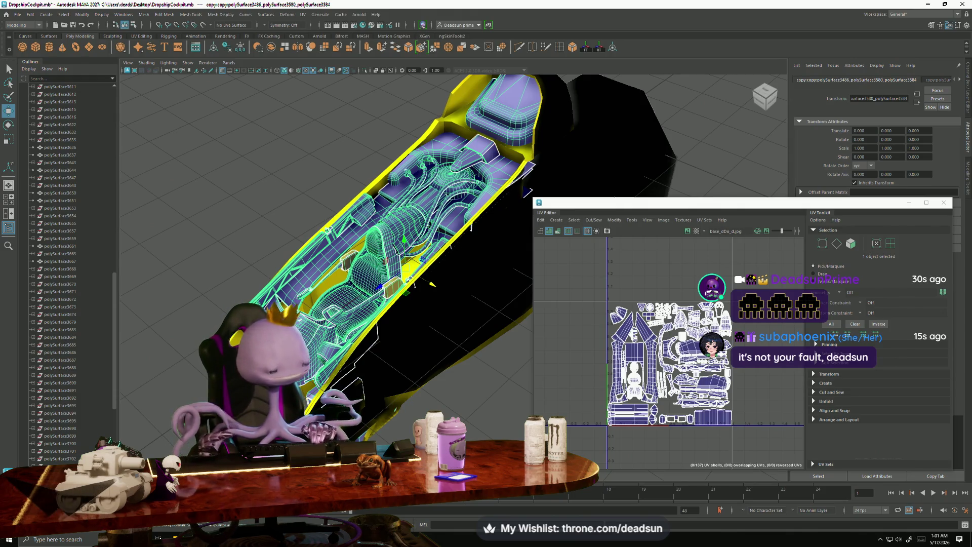
key(alt+Tab)
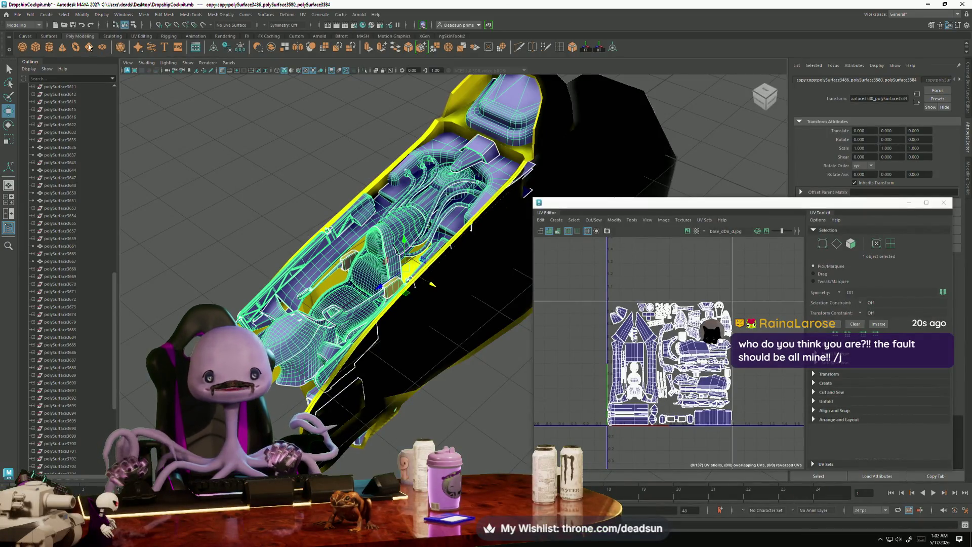
mouse_move(157, 219)
alt+mouse_down()
mouse_move(282, 259)
mouse_move(197, 243)
alt+mouse_up()
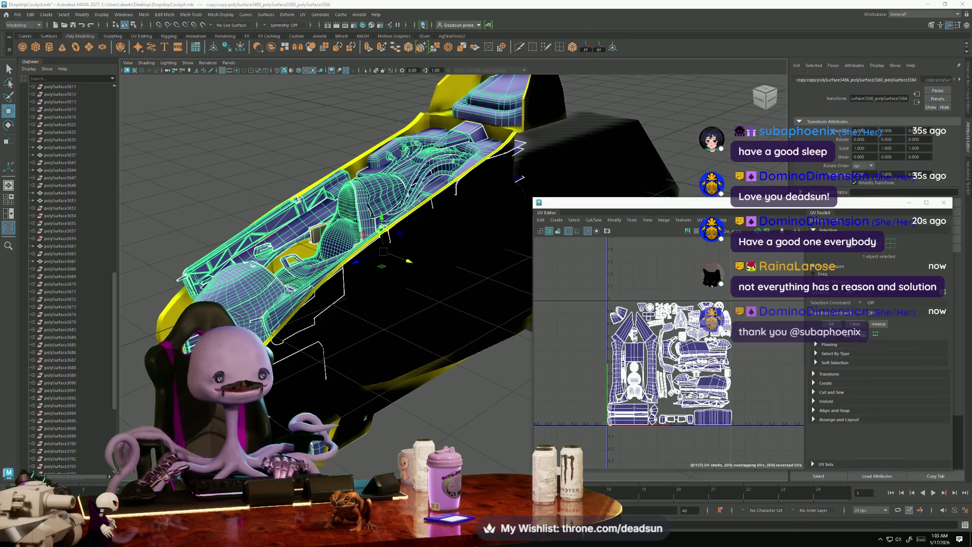
Orbit close to the cockpit's legs and pedals, then pull back to an angled view of the whole cockpit.
alt+drag(289, 92, 282, 289)
alt+right_drag(282, 289, 342, 362)
mouse_move(342, 363)
alt+mouse_down()
mouse_move(312, 301)
mouse_move(330, 288)
mouse_move(308, 308)
mouse_move(328, 286)
mouse_move(318, 297)
alt+mouse_up()
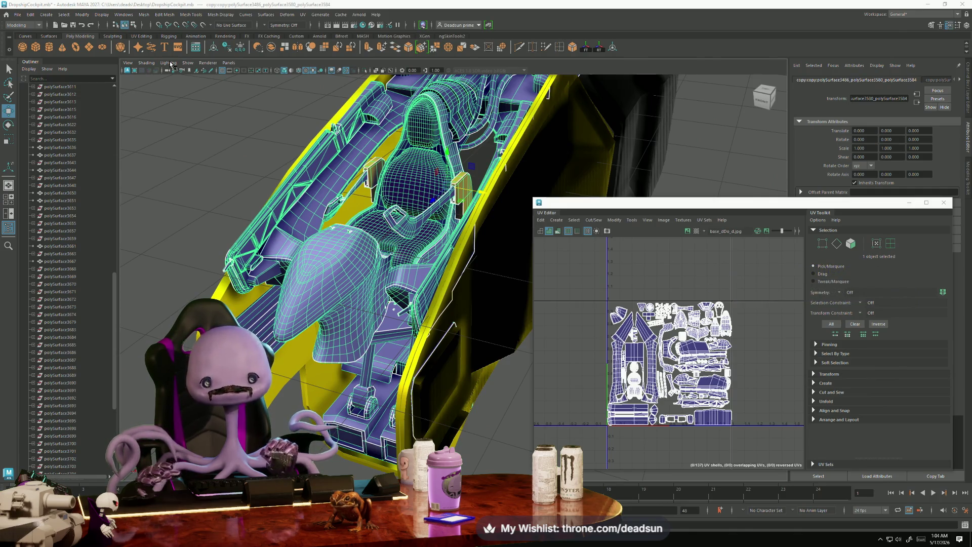
scroll(326, 227, down, 5)
Select the combined hull and inspect its UV layout from a closer side view.
scroll(368, 312, up, 3)
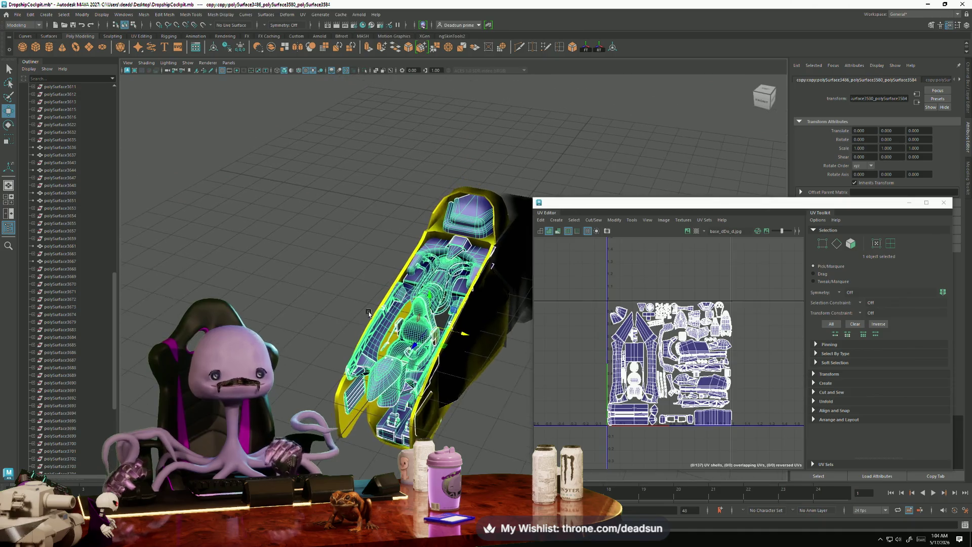
alt+drag(368, 313, 368, 139)
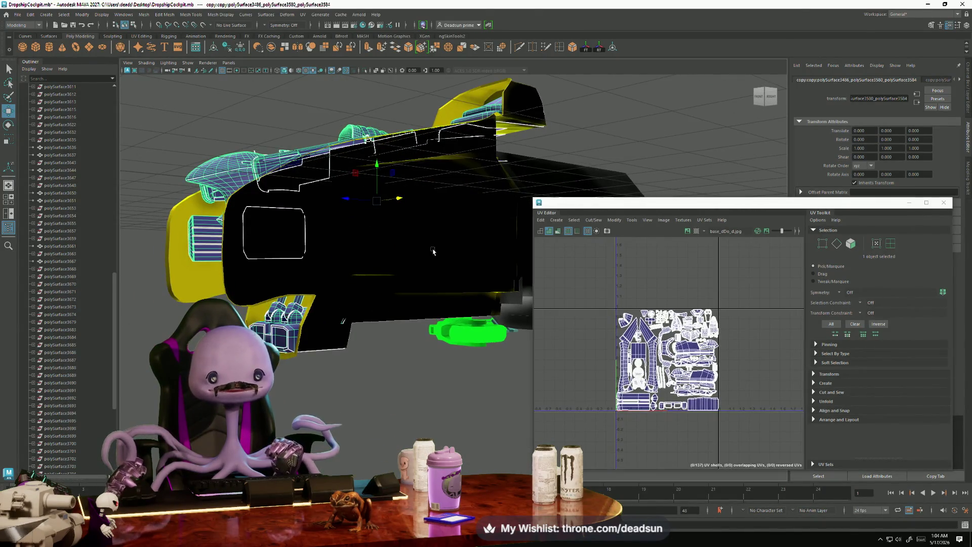
click(368, 138)
scroll(659, 350, up, 3)
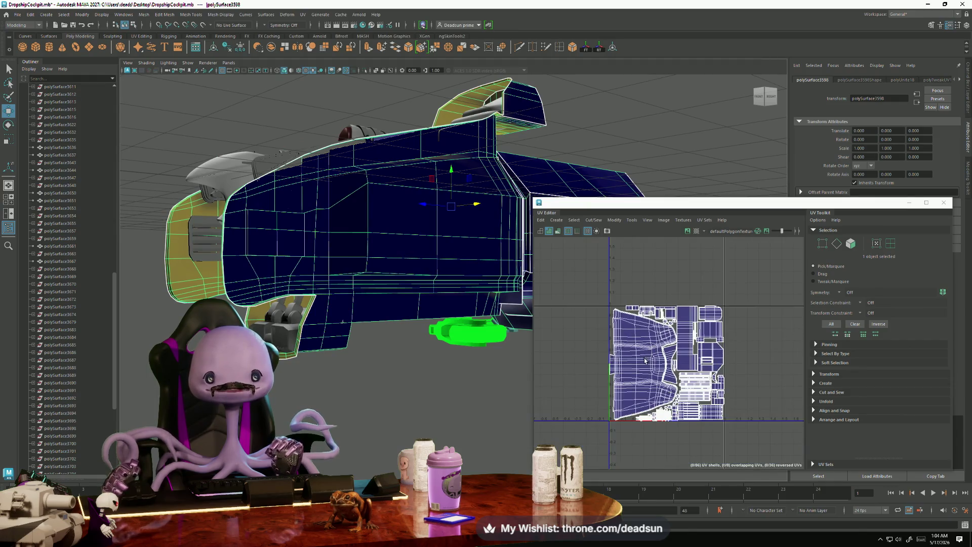
scroll(583, 314, up, 2)
scroll(688, 314, down, 5)
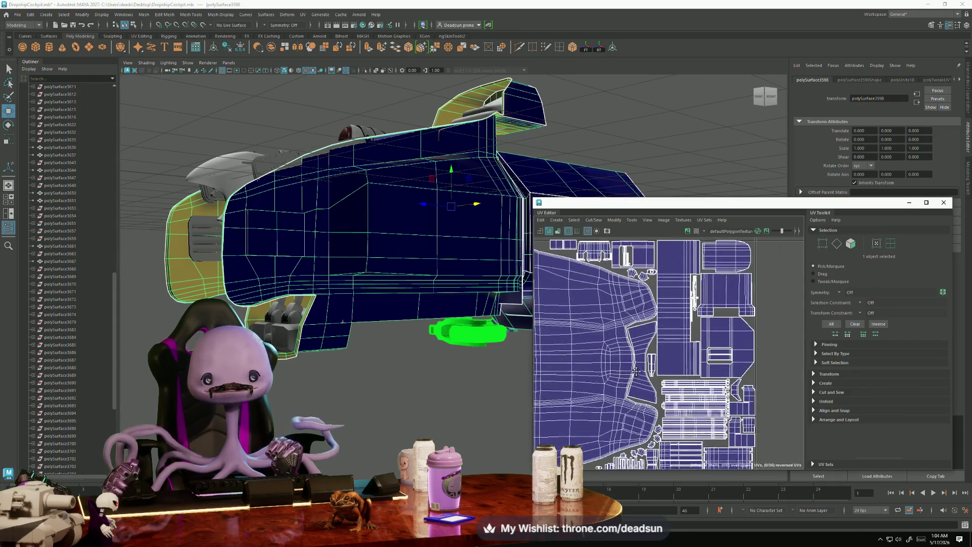
alt+drag(521, 342, 396, 380)
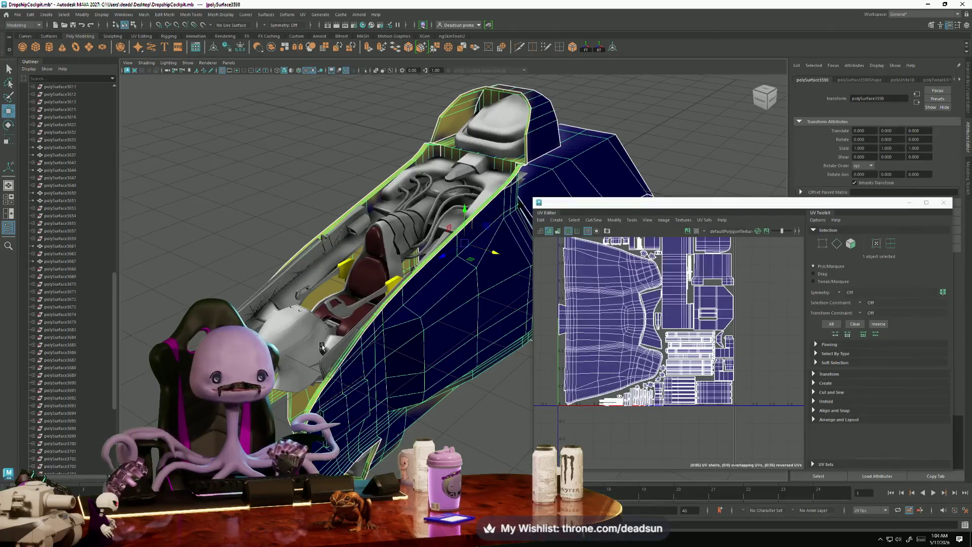
Select only the cockpit interior mesh and inspect its UVs around the seat structure.
shift+click(323, 347)
click(550, 348)
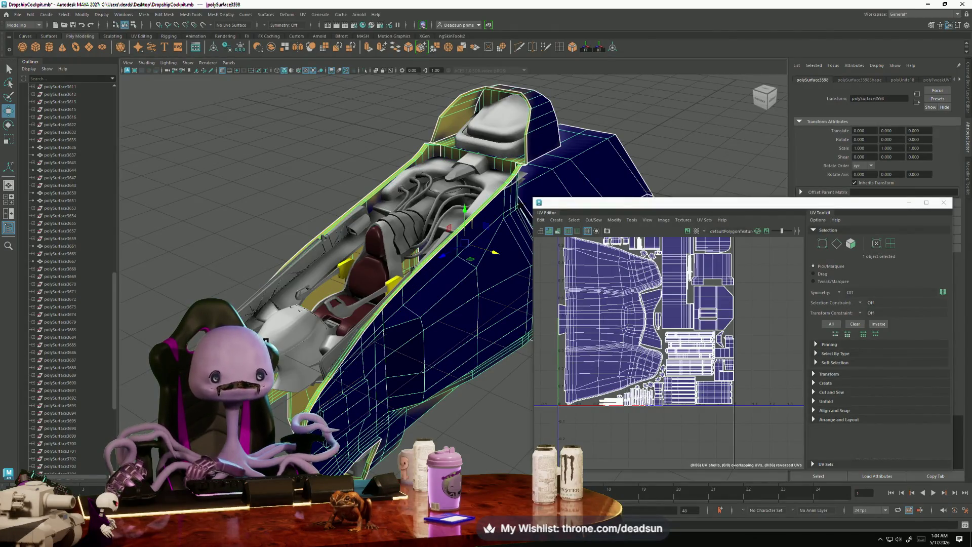
scroll(551, 348, up, 2)
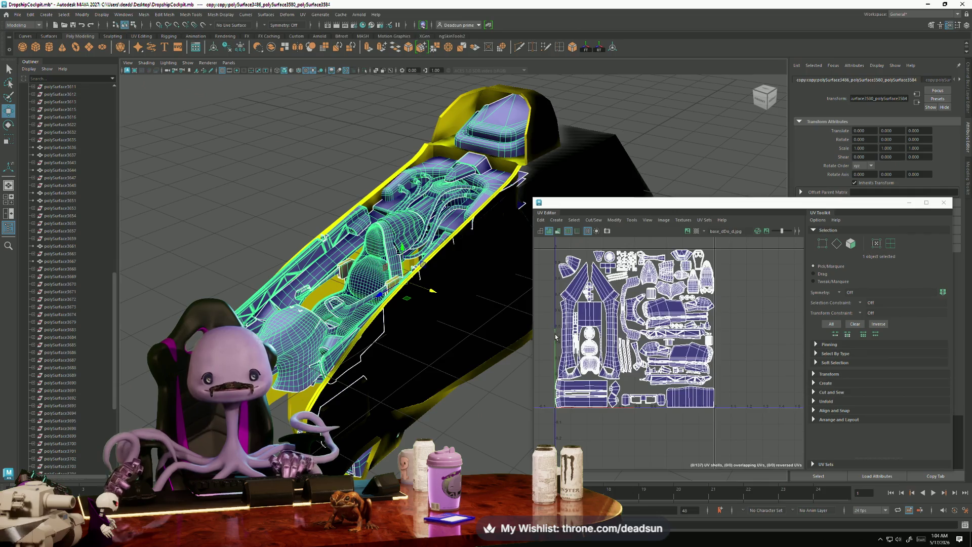
right_click(395, 274)
click(327, 345)
click(326, 344)
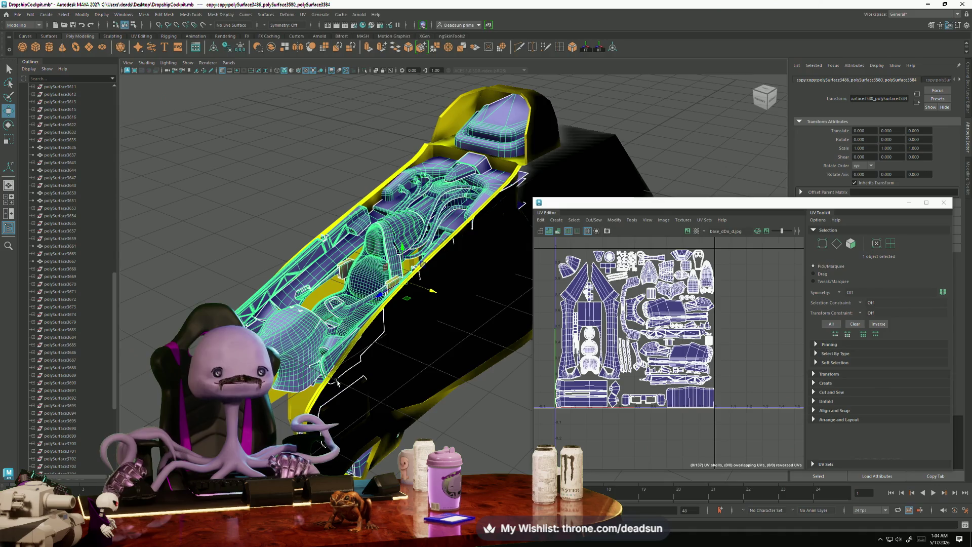
scroll(334, 380, up, 10)
mouse_move(336, 403)
alt+mouse_down()
mouse_move(401, 346)
mouse_move(336, 351)
alt+mouse_up()
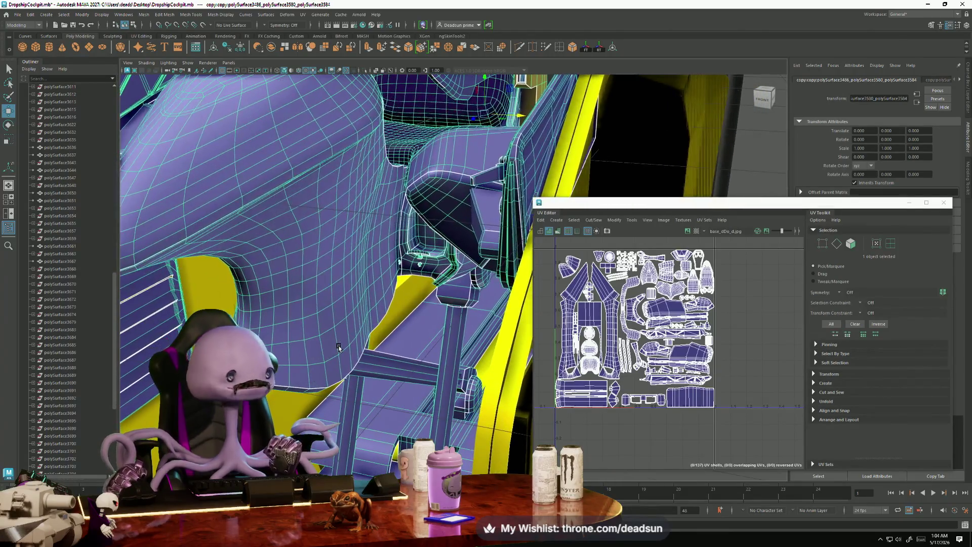
scroll(653, 363, up, 5)
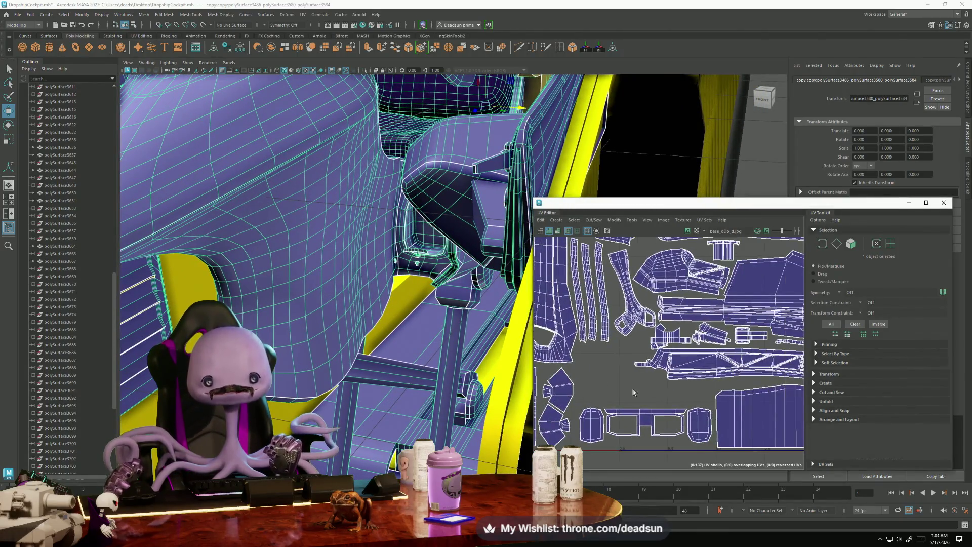
scroll(653, 362, down, 6)
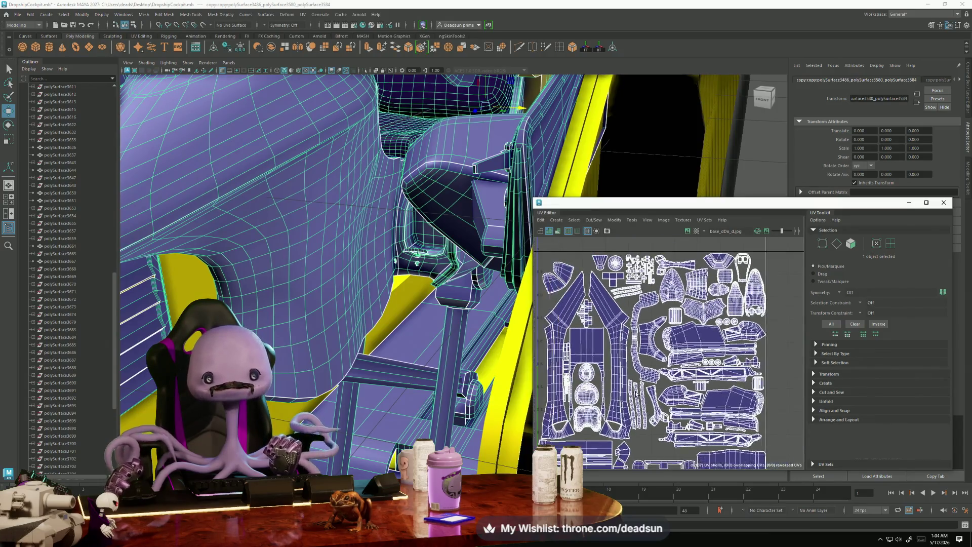
scroll(622, 374, up, 2)
scroll(628, 358, down, 3)
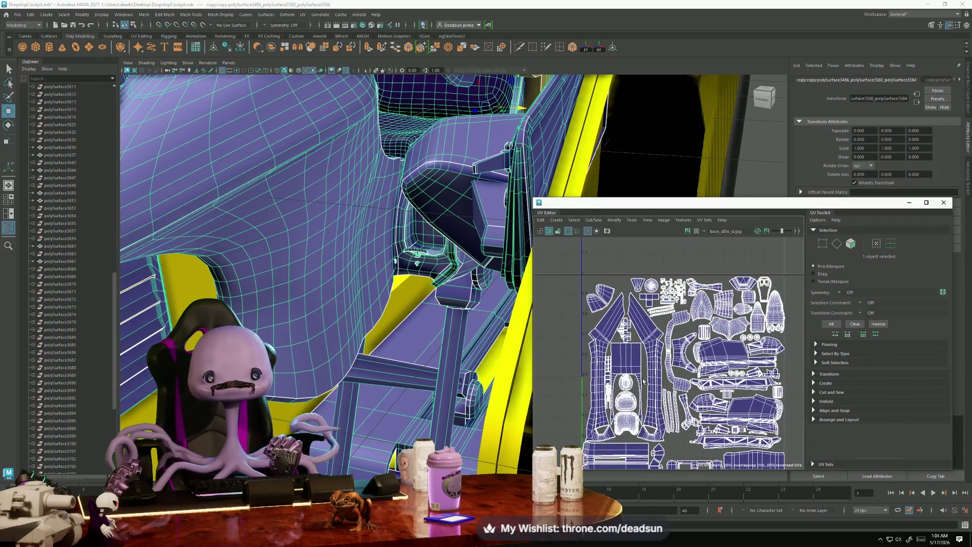
scroll(625, 362, down, 2)
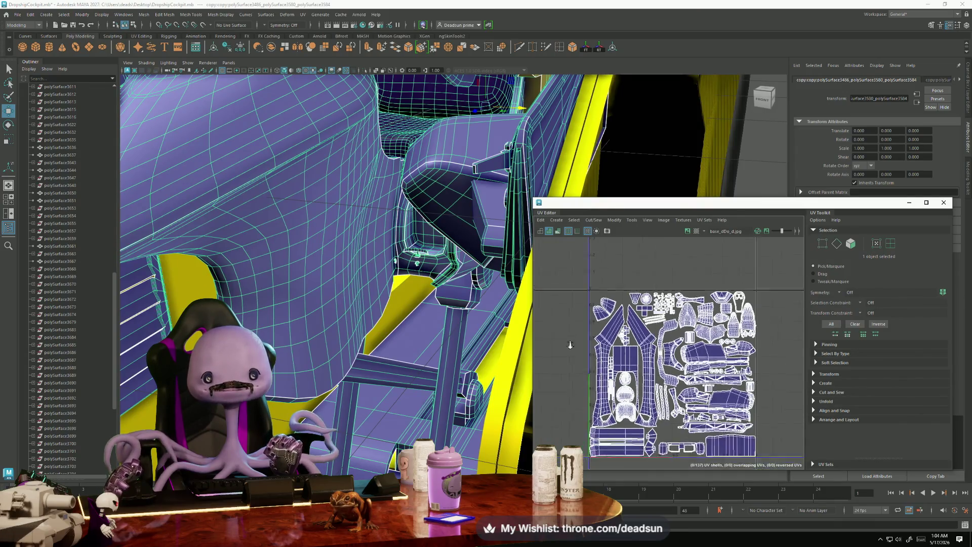
Save the cockpit scene and close the UV Editor window.
click(18, 15)
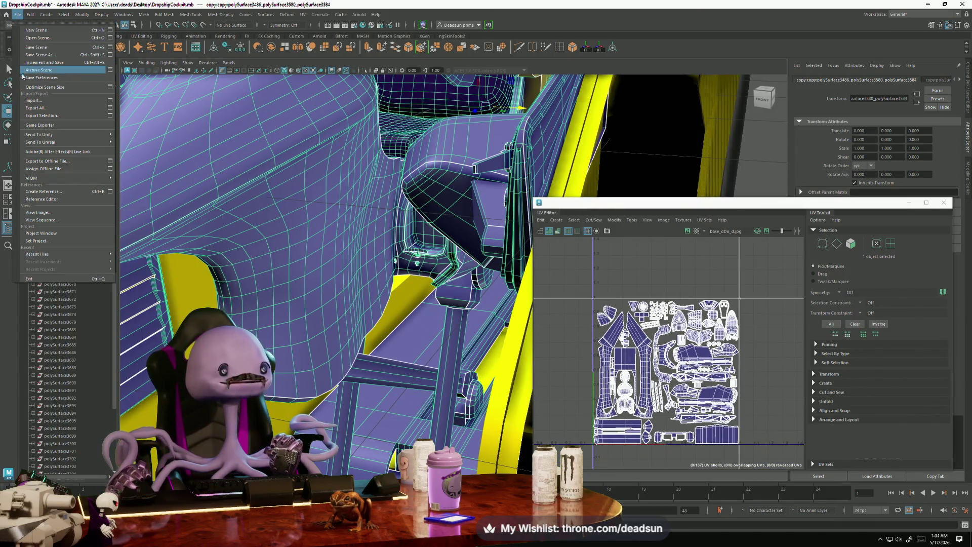
click(52, 46)
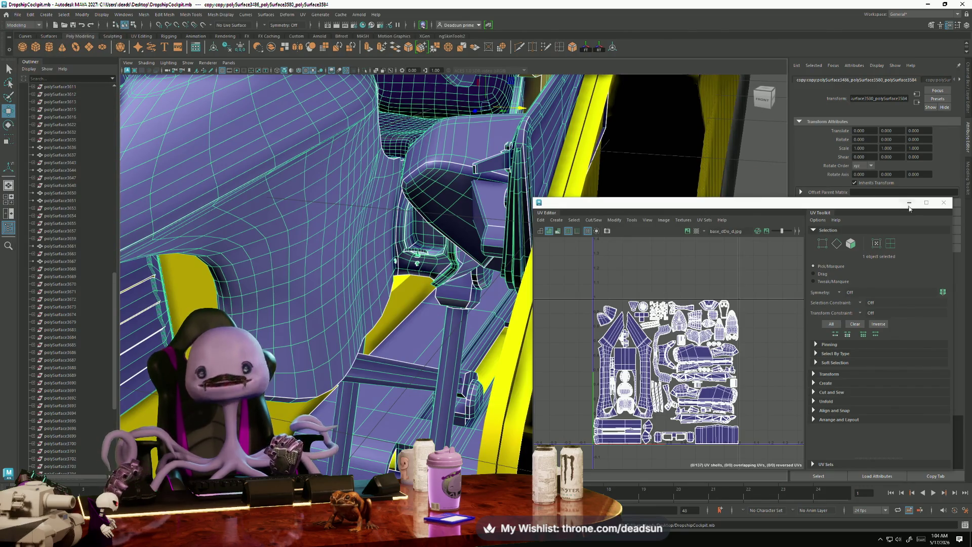
click(943, 202)
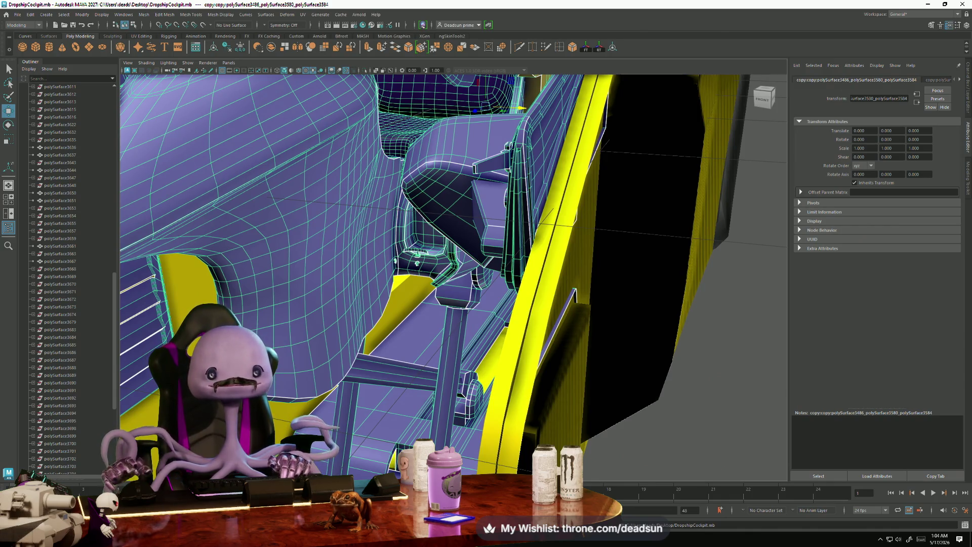
key(f)
alt+drag(384, 270, 513, 351)
scroll(555, 379, up, 5)
scroll(556, 379, down, 5)
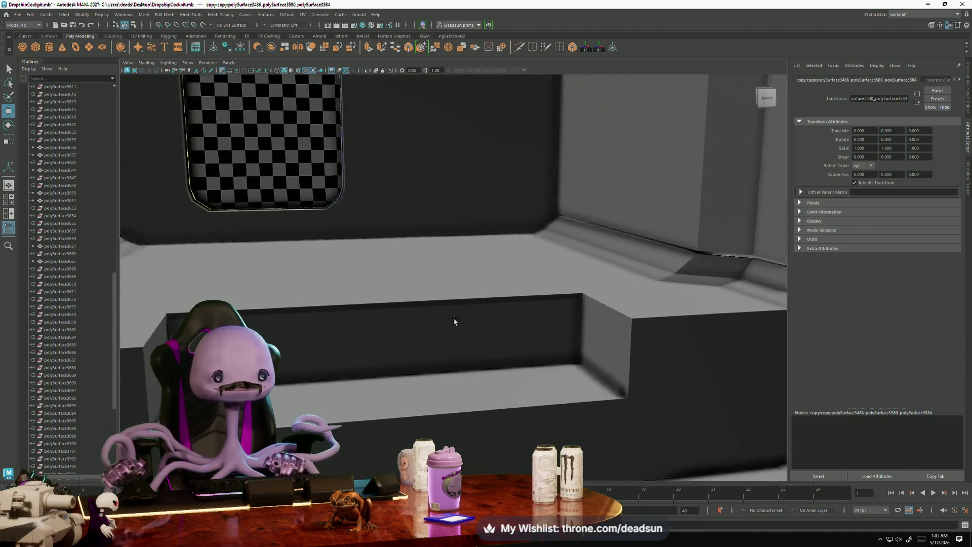
mouse_move(453, 332)
alt+mouse_down()
mouse_move(354, 283)
mouse_move(349, 300)
alt+mouse_up()
scroll(349, 300, up, 10)
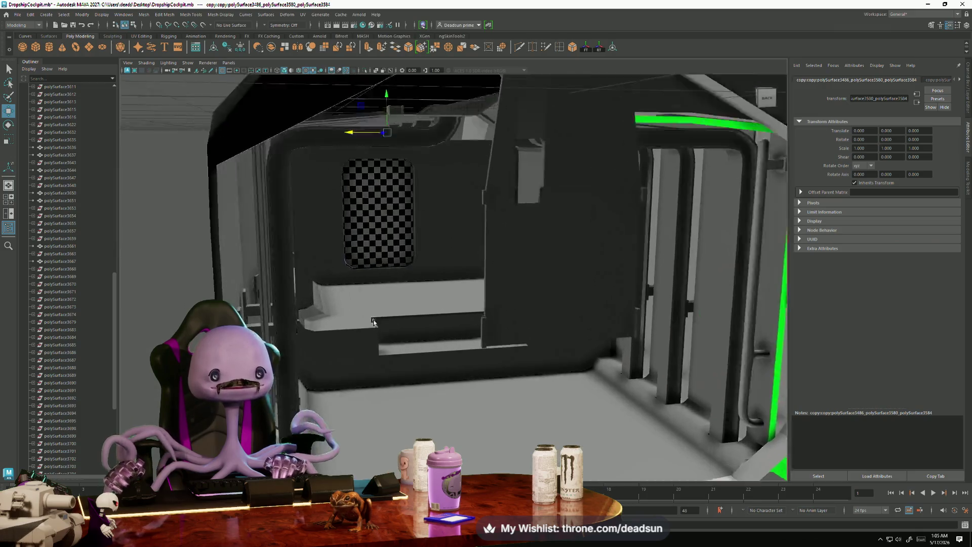
scroll(276, 316, down, 5)
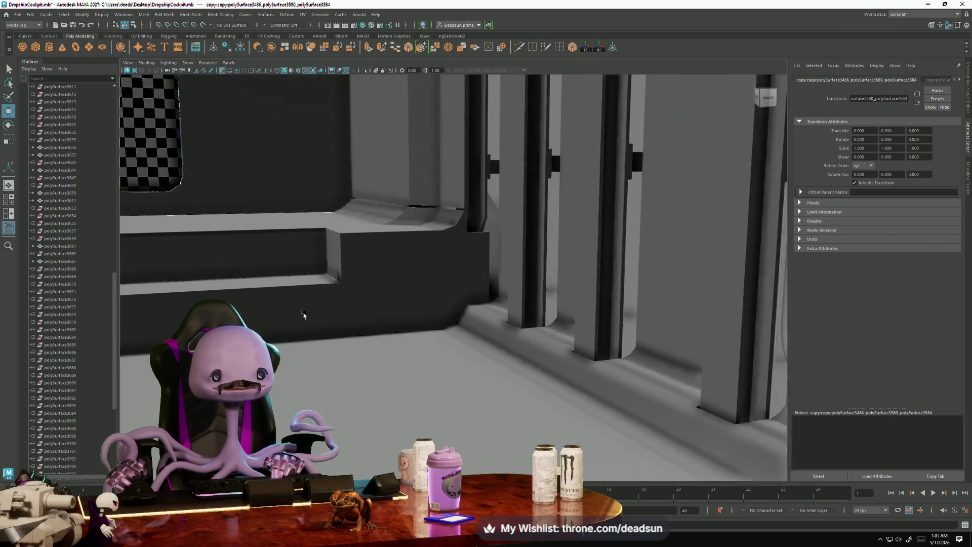
scroll(329, 324, down, 5)
scroll(514, 308, down, 3)
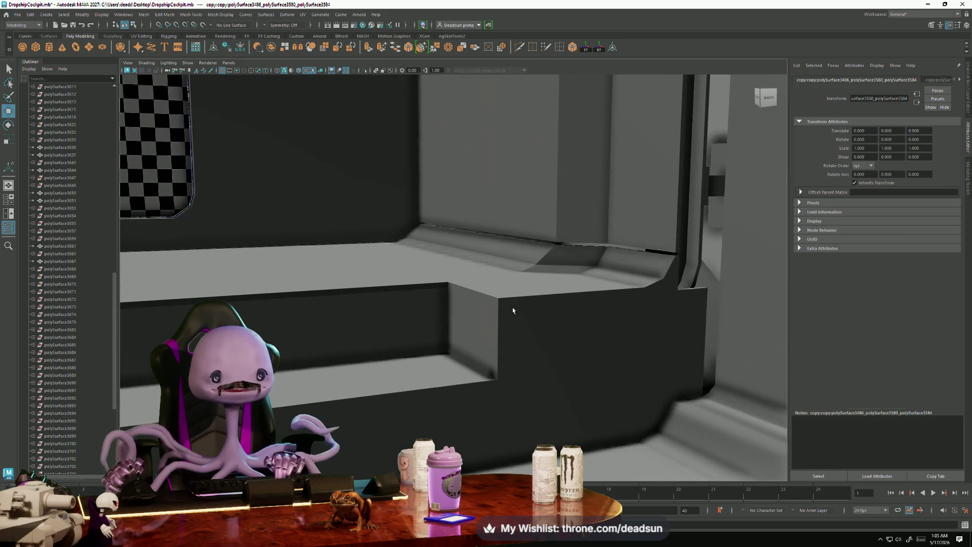
click(560, 336)
scroll(312, 299, down, 5)
scroll(312, 339, up, 5)
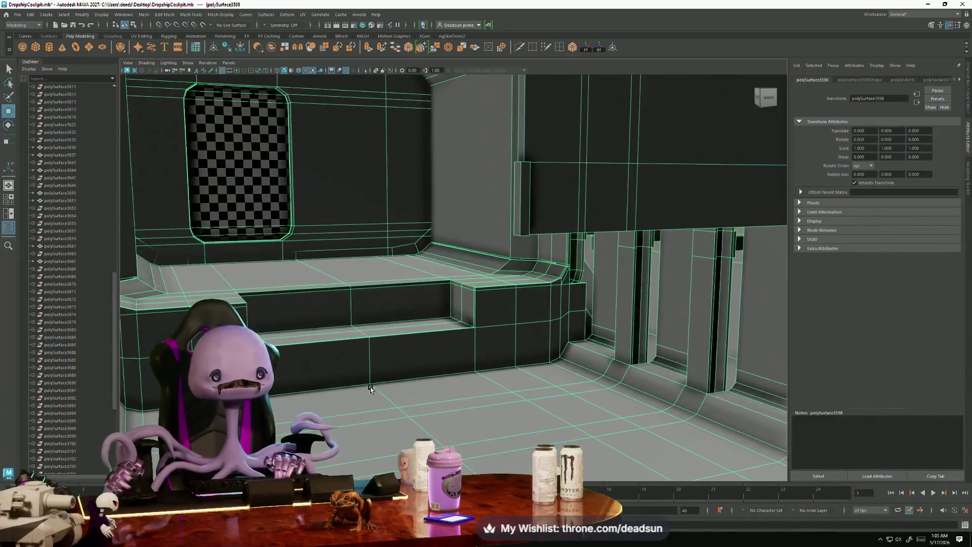
alt+drag(428, 405, 418, 383)
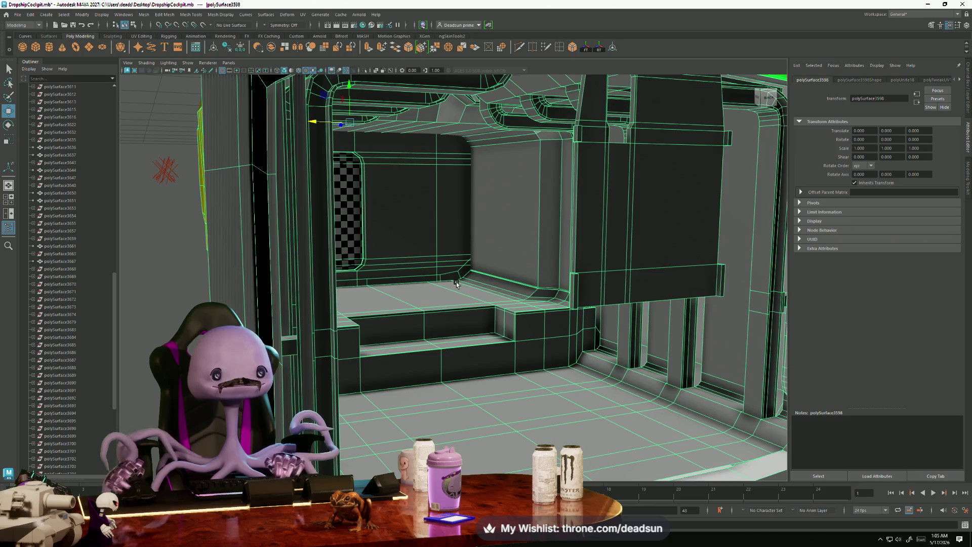
alt+drag(456, 285, 442, 324)
key([)
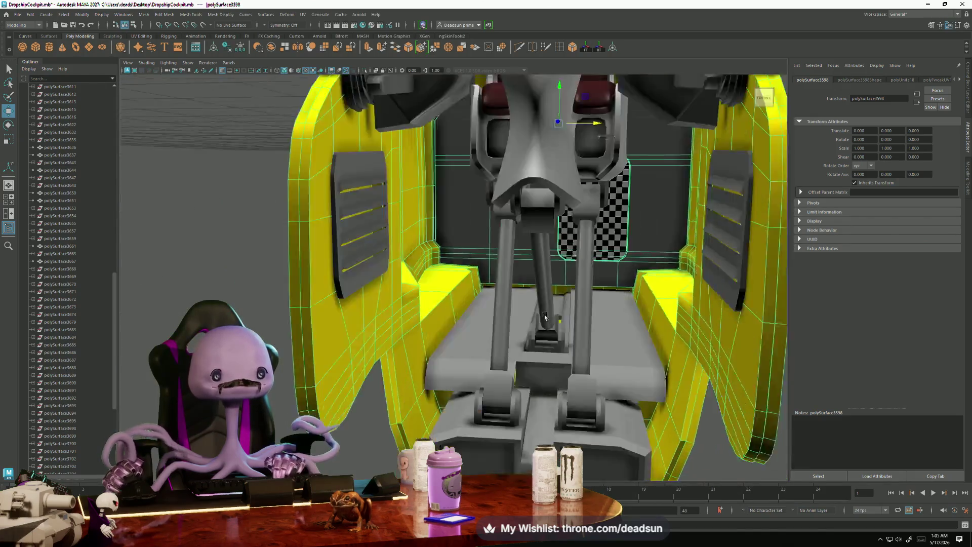
key([)
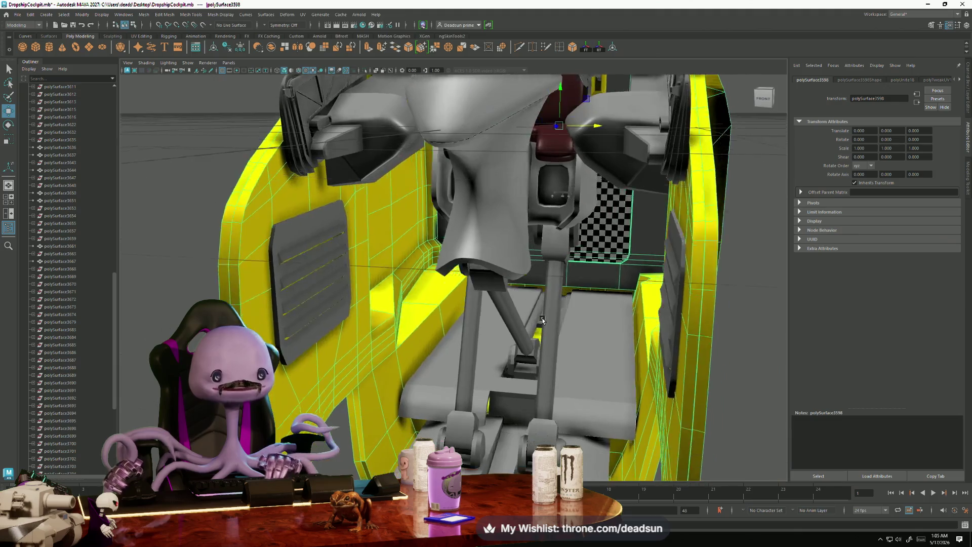
key([)
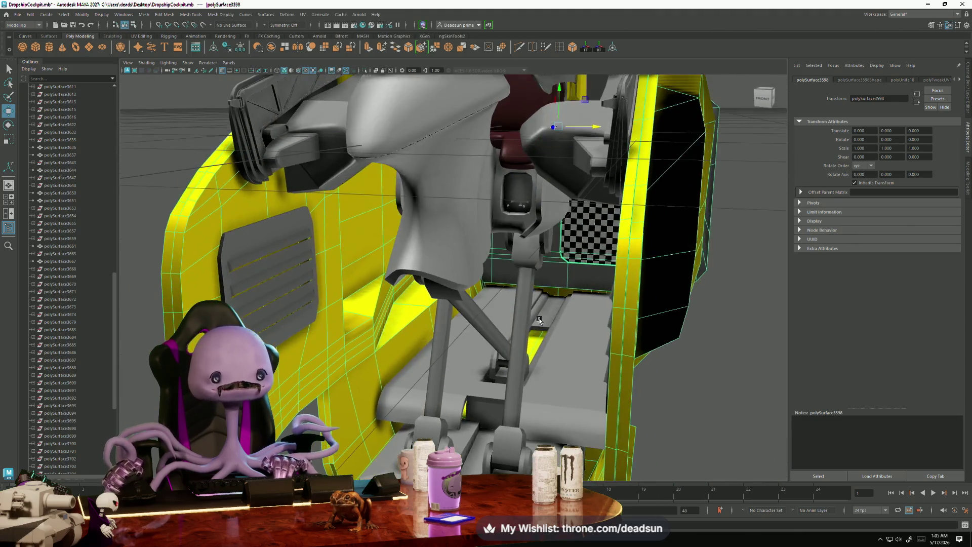
key(])
alt+drag(356, 317, 369, 319)
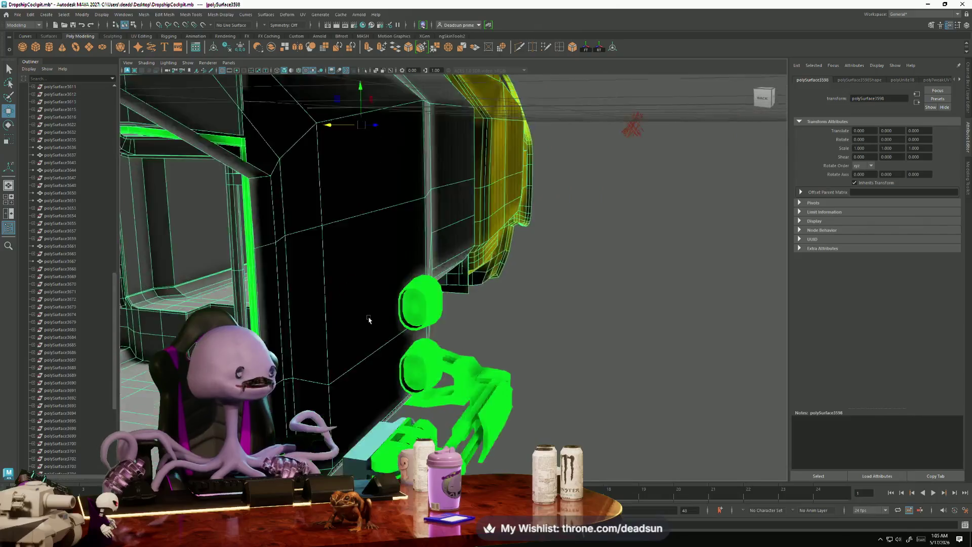
scroll(408, 317, up, 5)
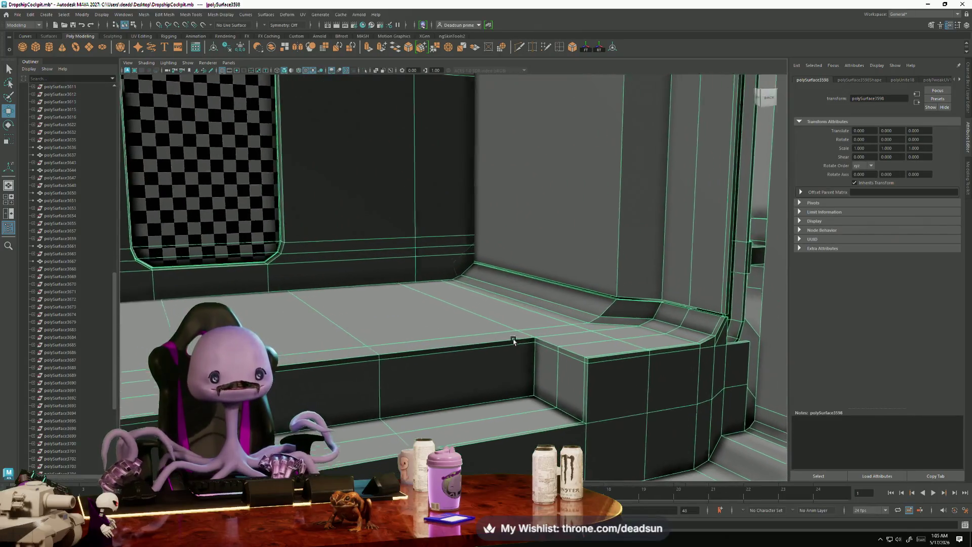
mouse_move(512, 340)
alt+right_down()
mouse_move(490, 325)
mouse_move(434, 321)
mouse_move(440, 360)
mouse_move(516, 388)
mouse_move(425, 329)
mouse_move(369, 332)
mouse_move(452, 366)
mouse_move(390, 343)
mouse_move(423, 351)
mouse_move(491, 336)
mouse_move(470, 348)
mouse_move(412, 347)
mouse_move(300, 306)
alt+right_up()
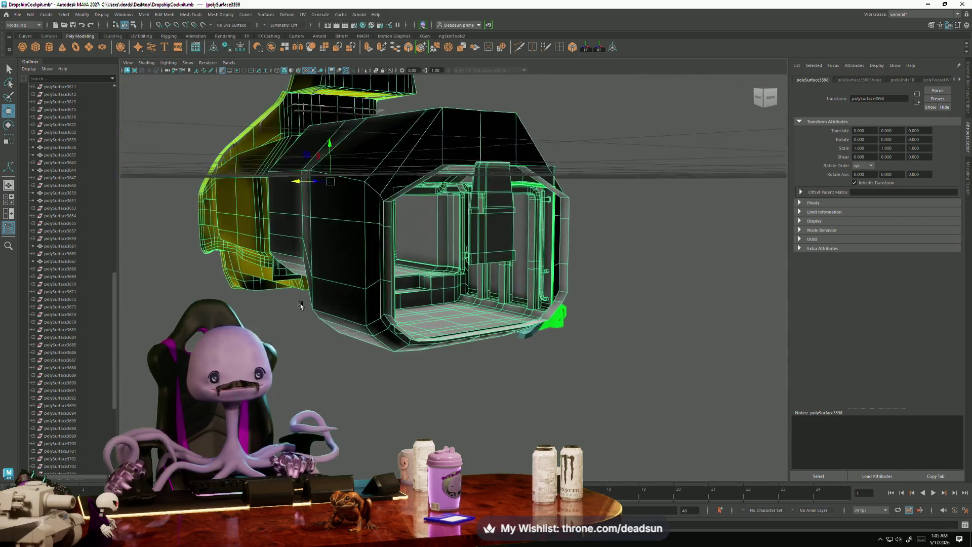
Orbit around the cockpit, select the interior mesh, and view it from above.
alt+middle_drag(300, 306, 284, 307)
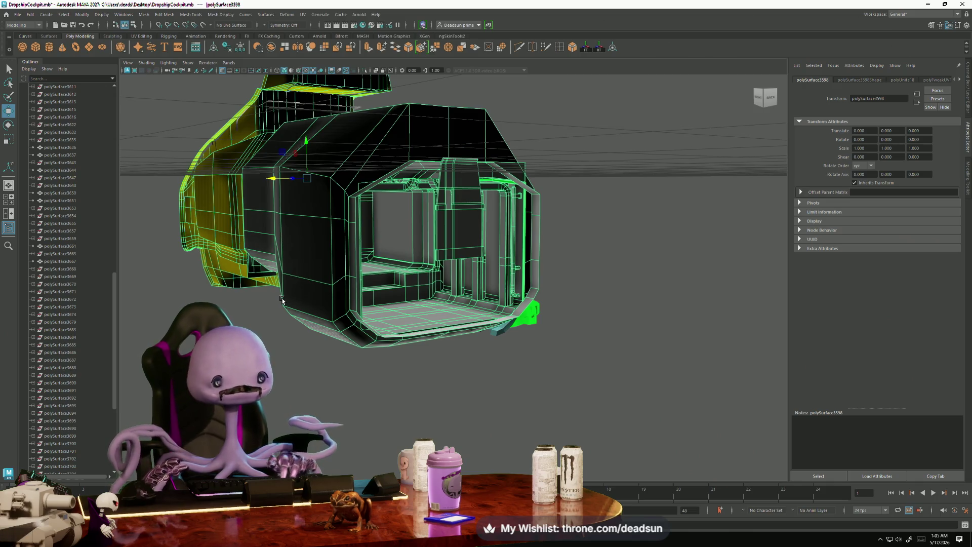
alt+drag(281, 299, 375, 284)
scroll(387, 281, up, 5)
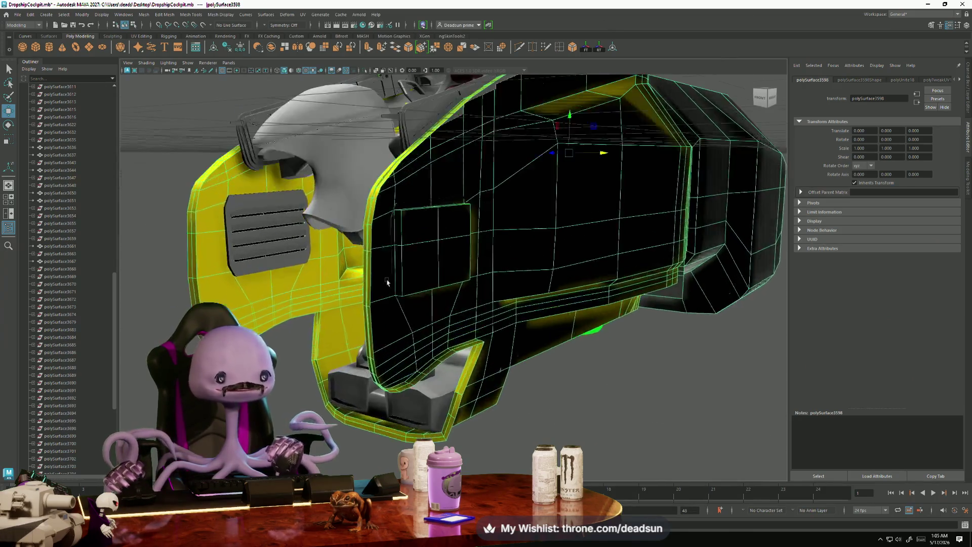
scroll(387, 282, down, 5)
click(418, 200)
scroll(449, 307, up, 5)
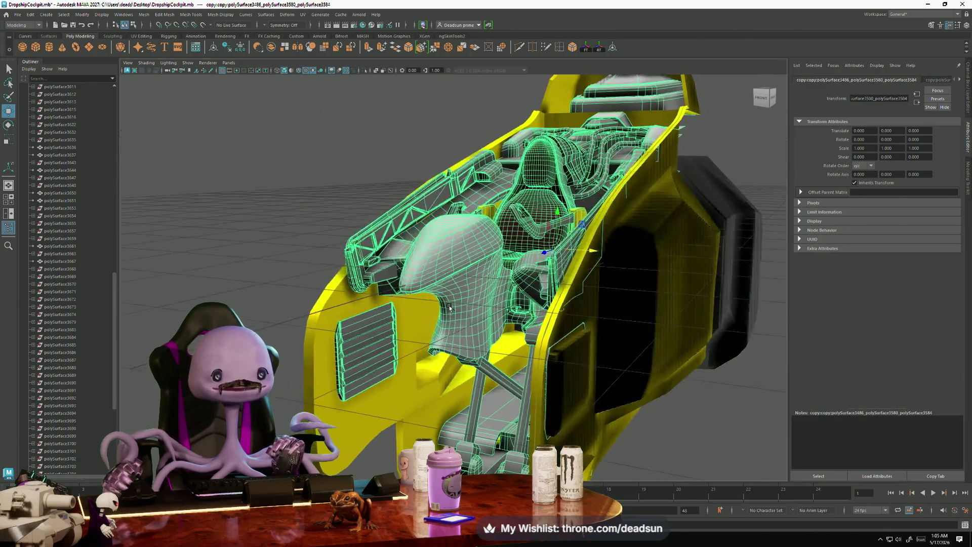
scroll(449, 307, up, 3)
mouse_move(449, 307)
alt+mouse_down()
mouse_move(491, 312)
mouse_move(490, 259)
alt+mouse_up()
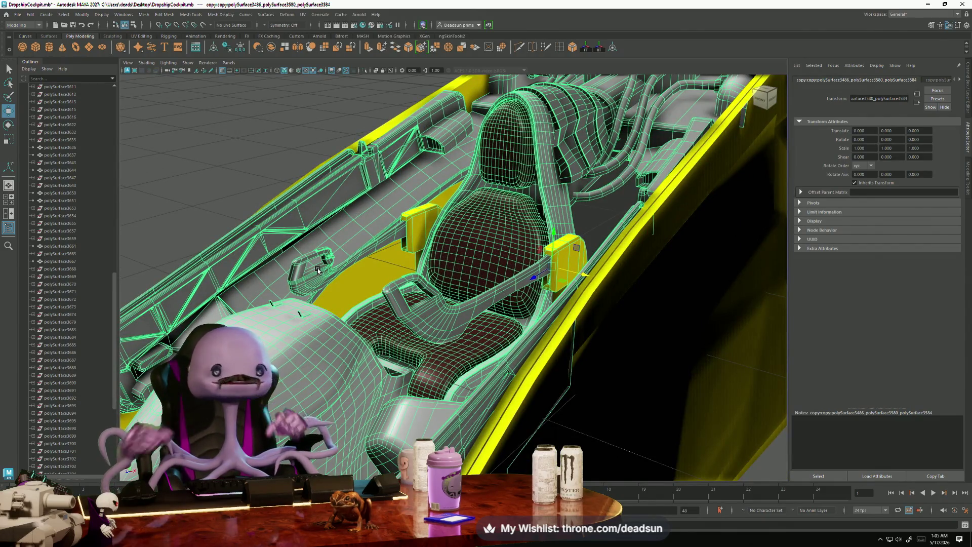
mouse_move(407, 293)
alt+mouse_down()
mouse_move(431, 288)
mouse_move(401, 297)
alt+mouse_up()
scroll(337, 338, up, 5)
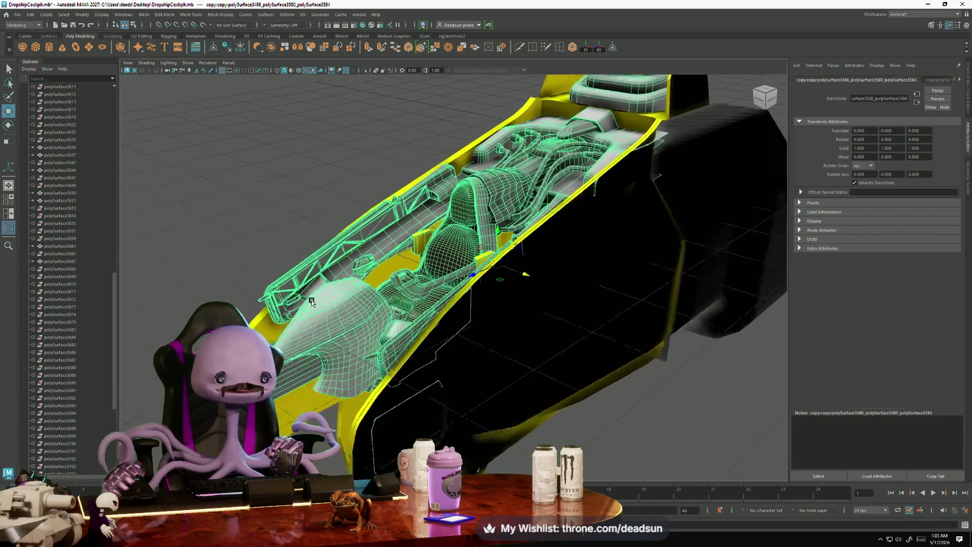
scroll(346, 328, down, 5)
View the seat and fuselage from the front and side, then bring up Assign Existing Material for the interior.
alt+drag(349, 329, 481, 344)
scroll(513, 354, up, 8)
mouse_move(541, 368)
alt+mouse_down()
mouse_move(414, 366)
mouse_move(253, 288)
alt+mouse_up()
mouse_move(350, 329)
alt+mouse_down()
mouse_move(362, 348)
mouse_move(306, 379)
mouse_move(391, 250)
alt+mouse_up()
mouse_move(468, 238)
right_down()
mouse_move(484, 394)
mouse_move(502, 451)
right_up()
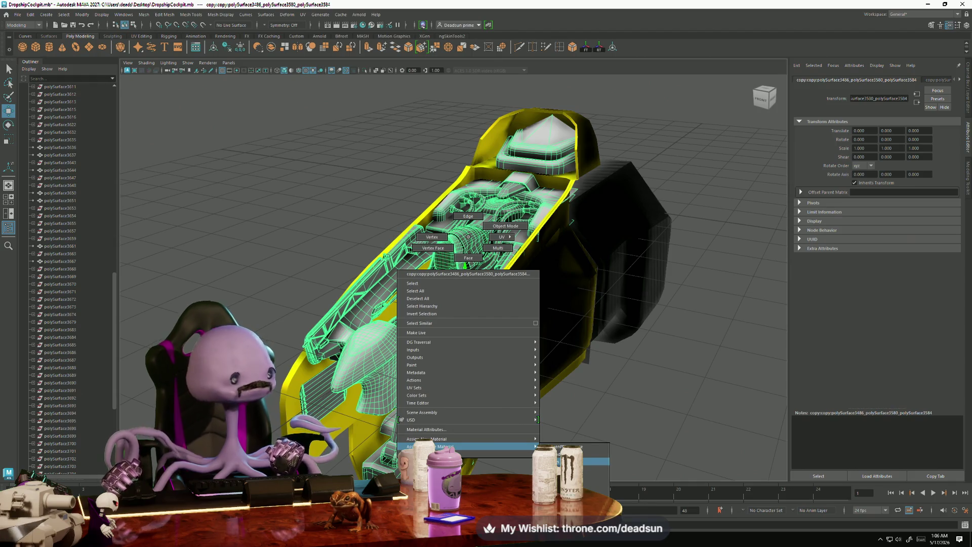
Assign the existing blinn19 material to the cockpit interior and rename it MAT_DropshipCockpit.
right_drag(566, 461, 582, 461)
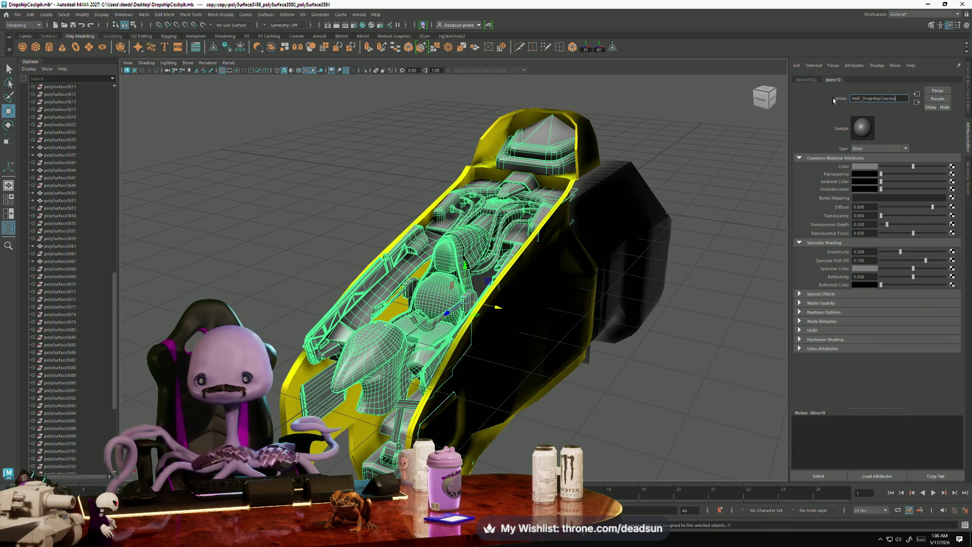
text(MAT_DropshipCockpit)
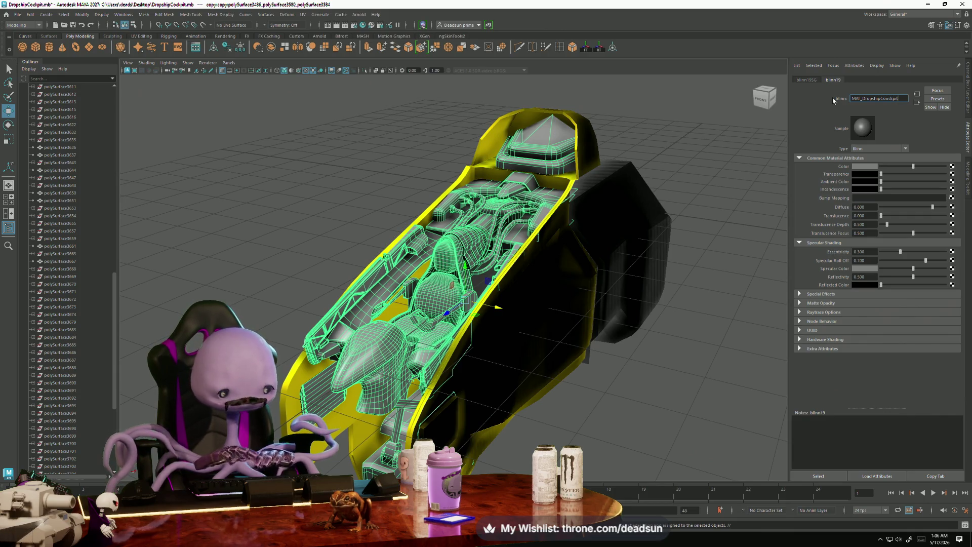
key(Return)
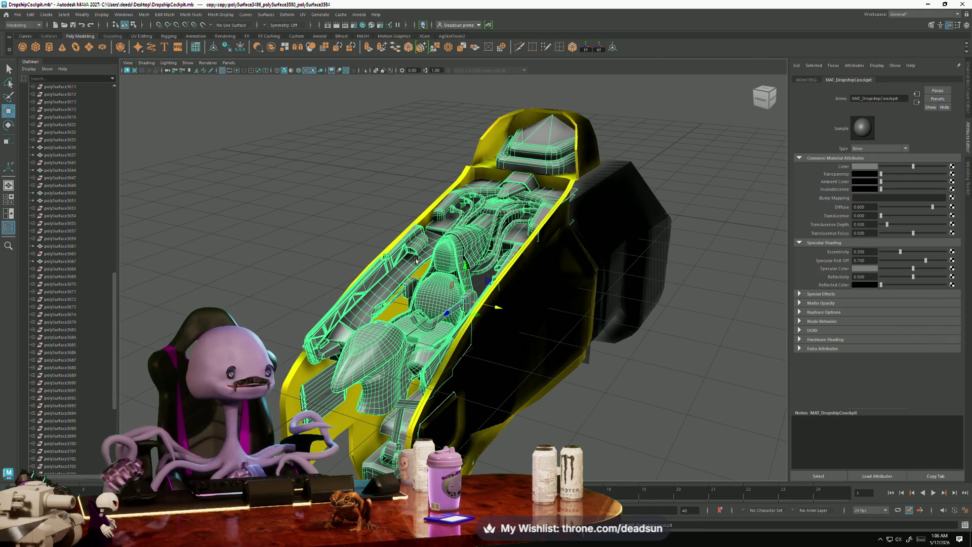
click(577, 324)
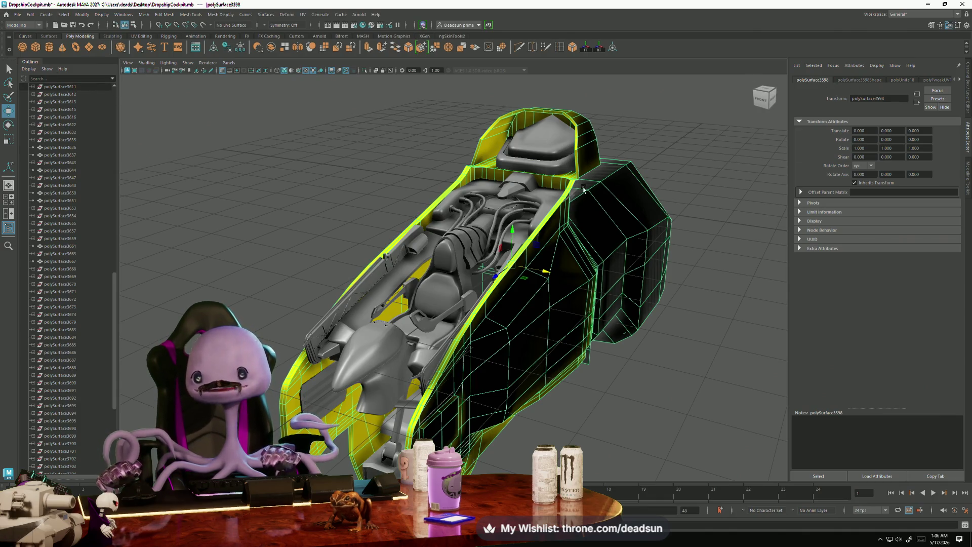
Give the outer hull a new Blinn material, renaming blinn20 to MAT_Dropship_Innerhull.
right_click(634, 223)
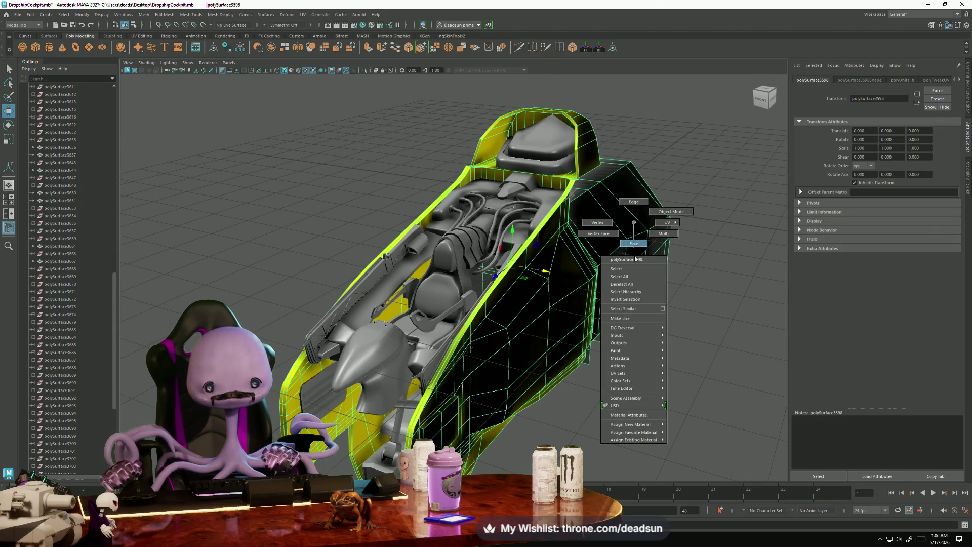
mouse_move(655, 441)
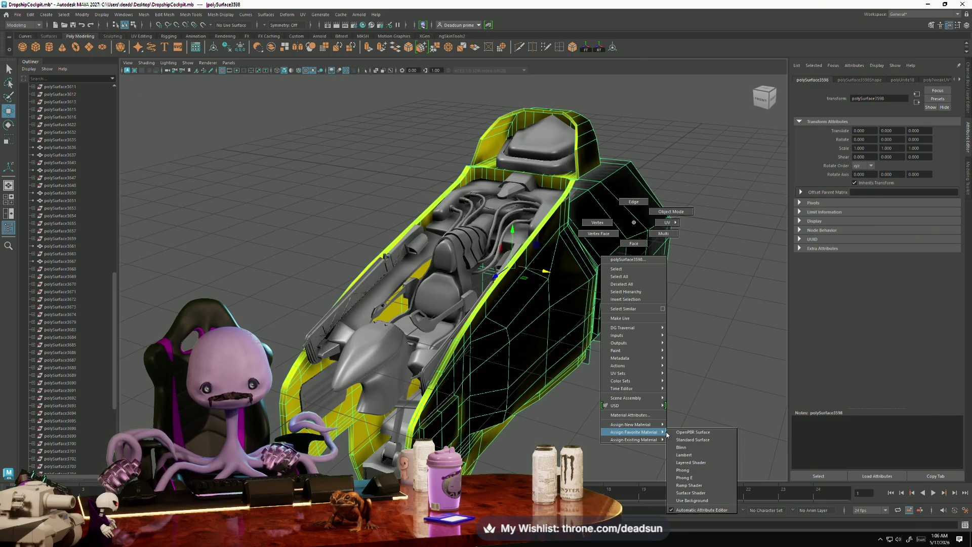
click(682, 447)
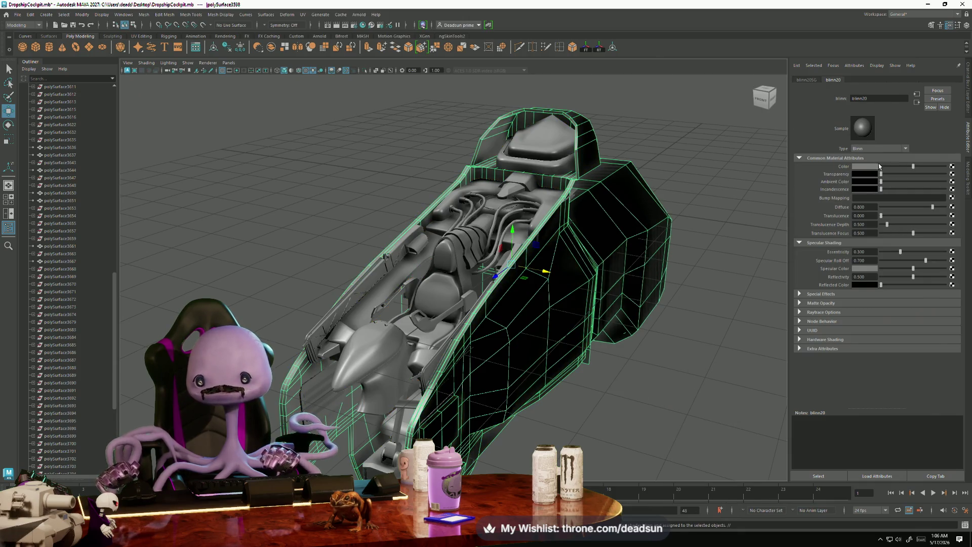
double_click(873, 99)
text(MAT_Dropship_Interna)
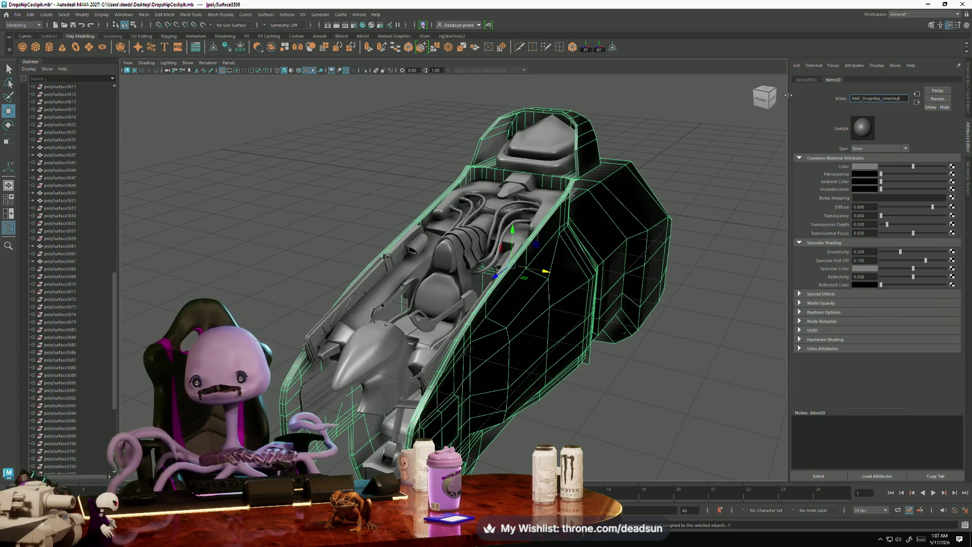
text(l)
key(Return)
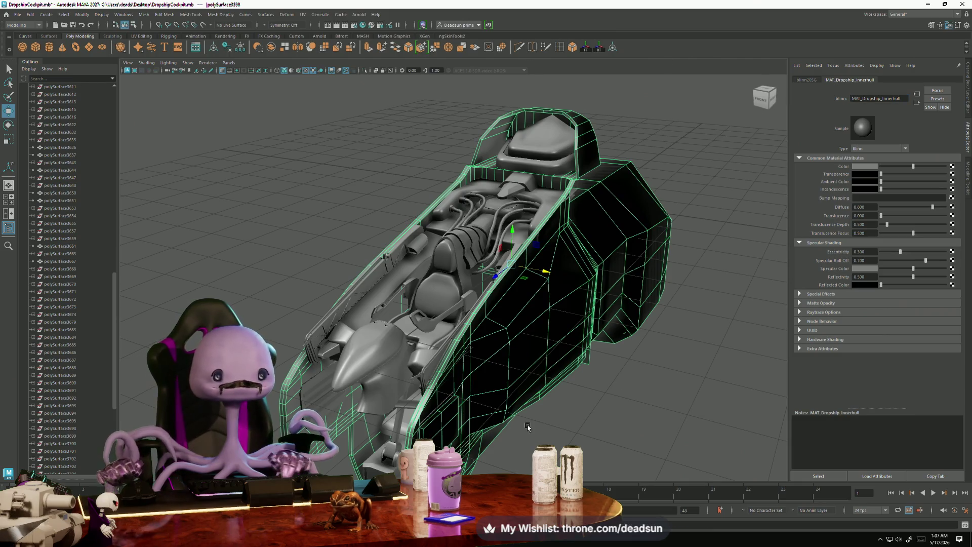
click(527, 426)
mouse_move(569, 429)
alt+mouse_down()
mouse_move(297, 334)
mouse_move(364, 347)
mouse_move(457, 393)
mouse_move(570, 358)
mouse_move(449, 369)
mouse_move(407, 400)
alt+mouse_up()
scroll(415, 437, up, 6)
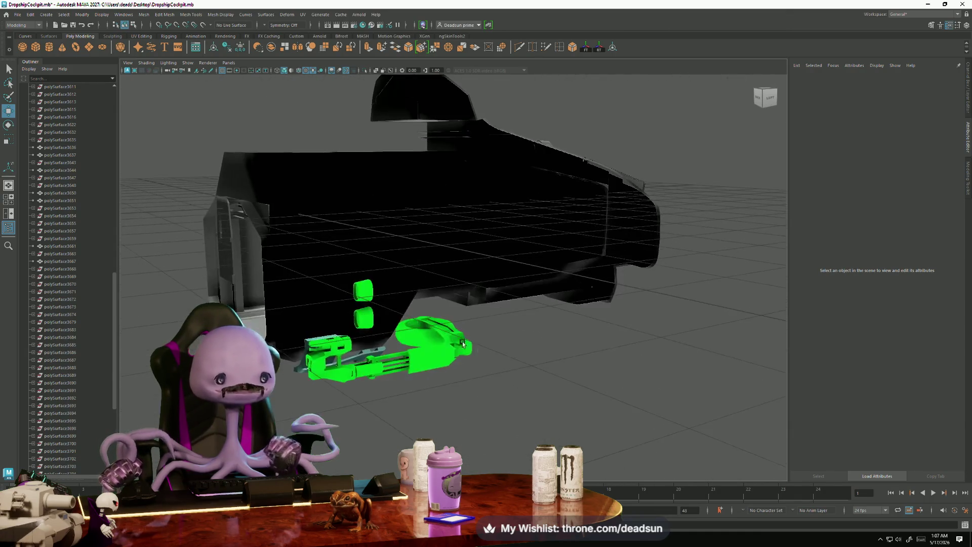
Select a green part under the ship and inspect the underside from a new angle.
click(403, 362)
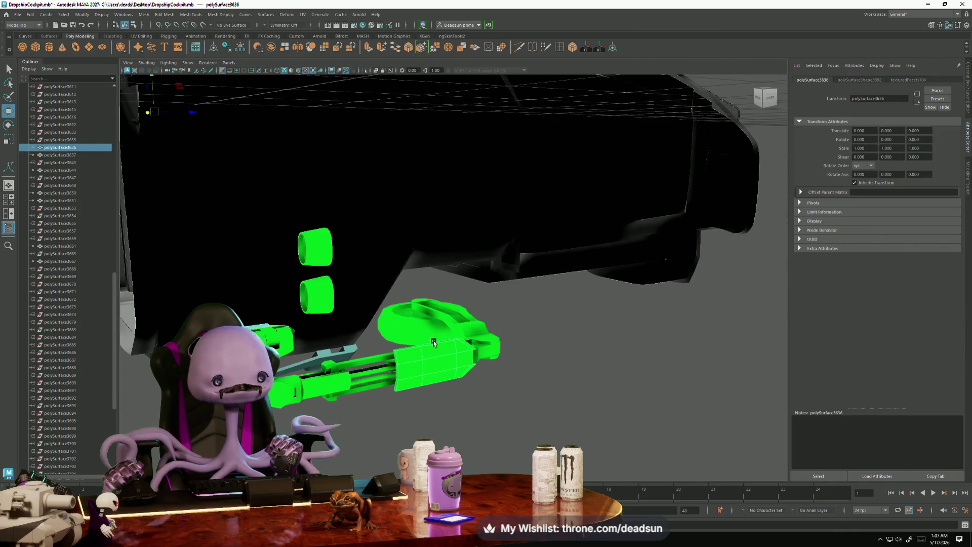
mouse_move(403, 362)
alt+mouse_down()
mouse_move(449, 388)
mouse_move(433, 369)
mouse_move(427, 386)
mouse_move(406, 384)
mouse_move(406, 405)
mouse_move(441, 394)
mouse_move(606, 407)
mouse_move(560, 415)
alt+mouse_up()
scroll(438, 388, down, 5)
scroll(413, 385, down, 10)
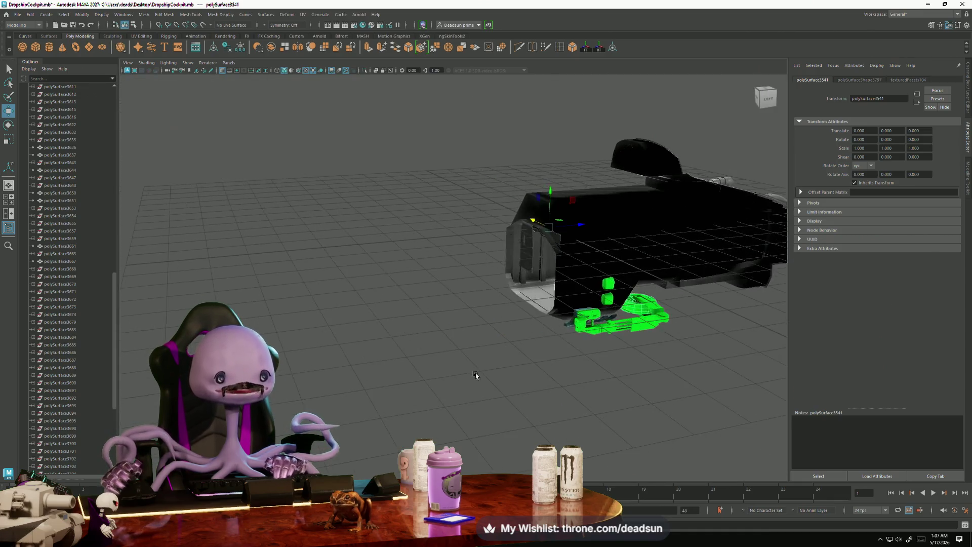
Orbit back to the front of the ship and select the cockpit interior mesh.
mouse_move(431, 390)
alt+mouse_down()
mouse_move(379, 402)
mouse_move(419, 397)
mouse_move(471, 416)
mouse_move(381, 401)
mouse_move(458, 392)
mouse_move(536, 401)
mouse_move(380, 402)
mouse_move(400, 395)
mouse_move(369, 375)
mouse_move(323, 397)
mouse_move(389, 393)
mouse_move(434, 414)
mouse_move(341, 418)
mouse_move(358, 403)
mouse_move(365, 412)
mouse_move(456, 420)
mouse_move(410, 364)
mouse_move(400, 334)
alt+mouse_up()
click(397, 327)
click(325, 269)
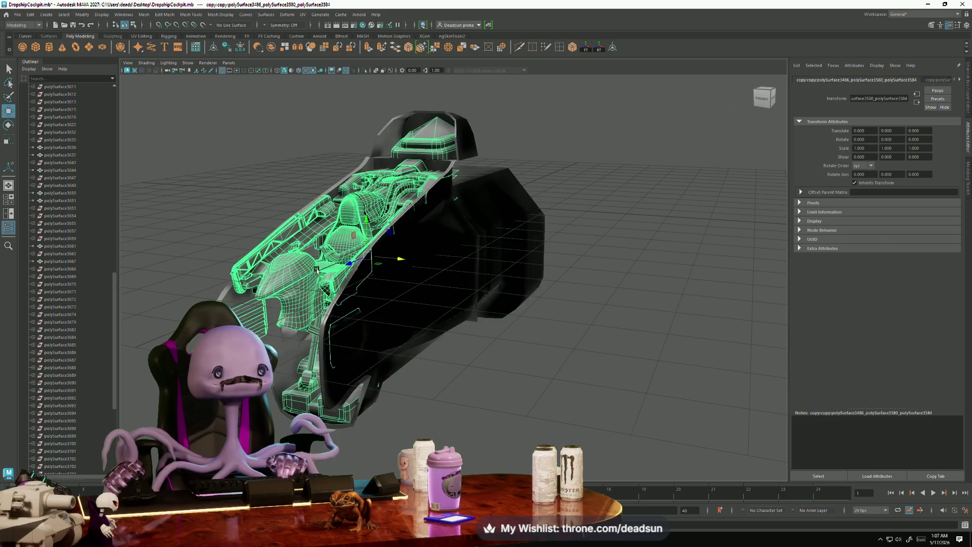
click(14, 15)
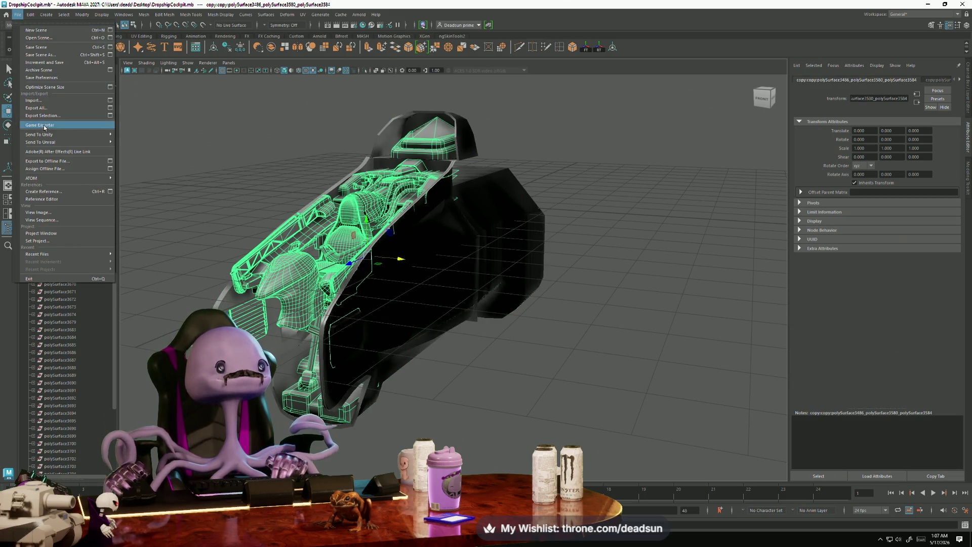
Export only the selected outer hull as the FBX file DropshipInnerHull.
click(214, 223)
click(399, 215)
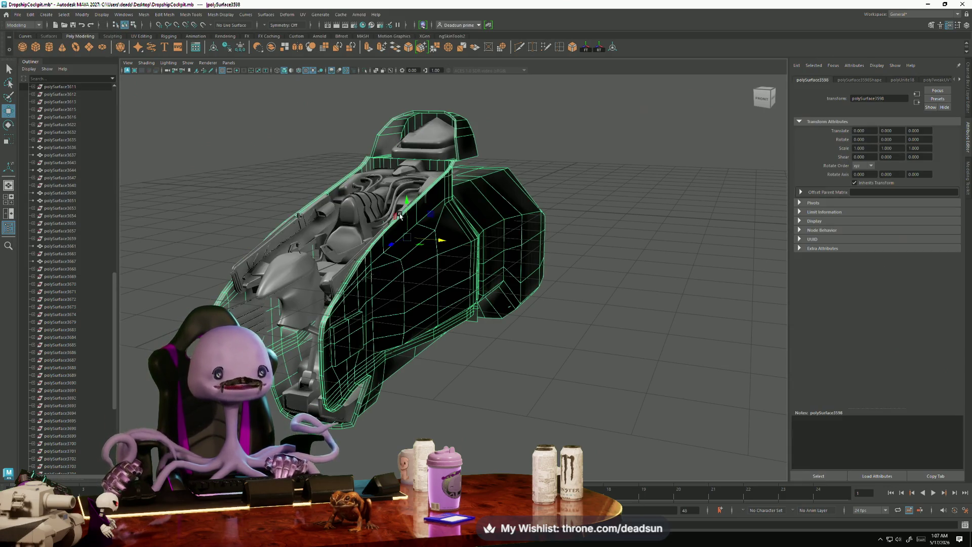
click(18, 15)
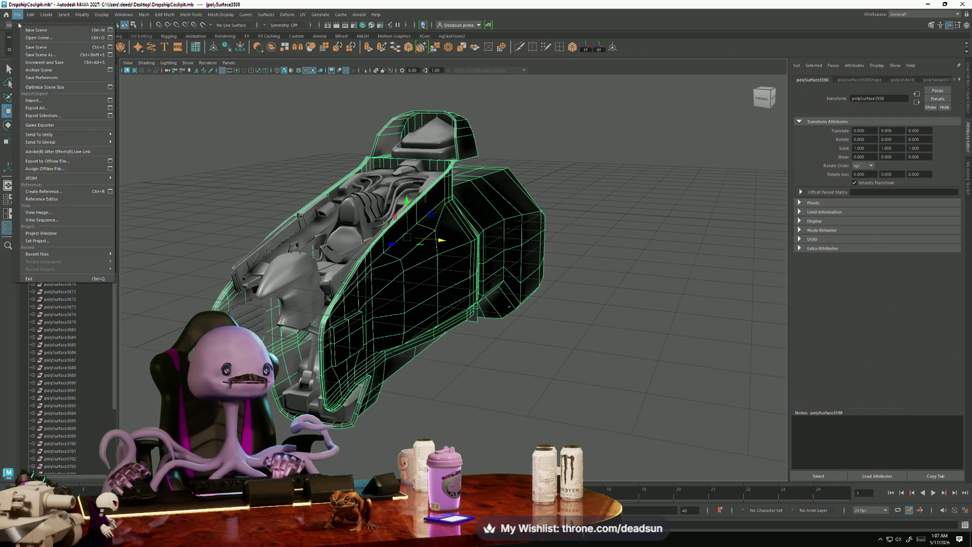
click(48, 116)
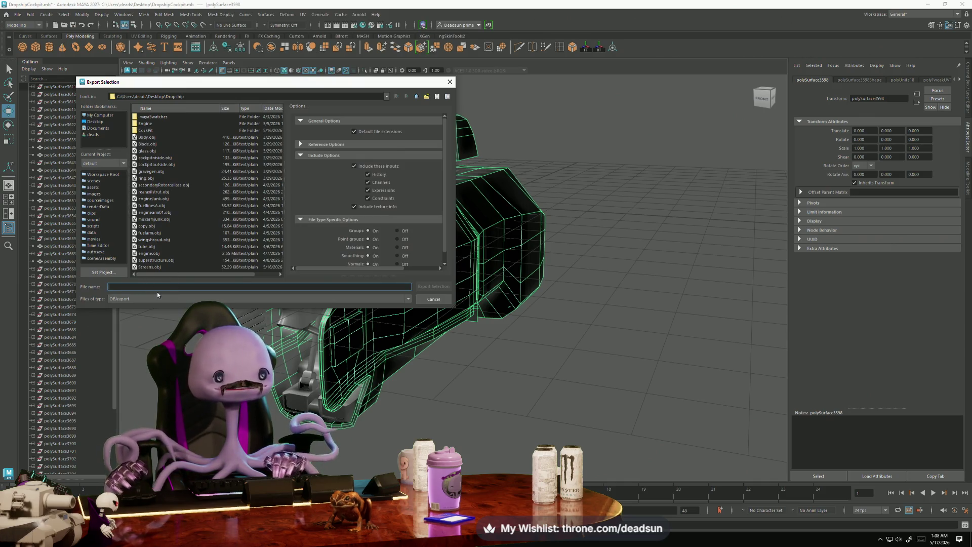
text(Dropshipin)
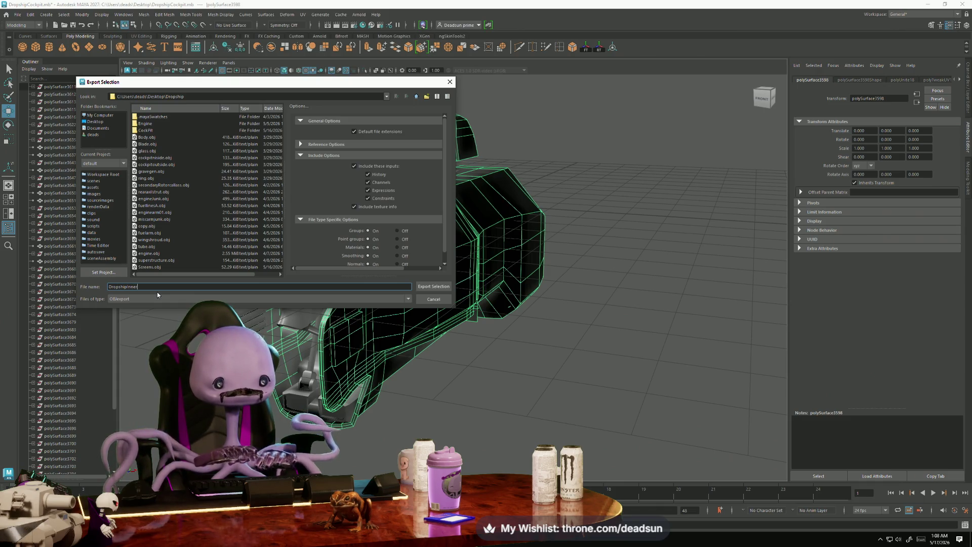
text(ull)
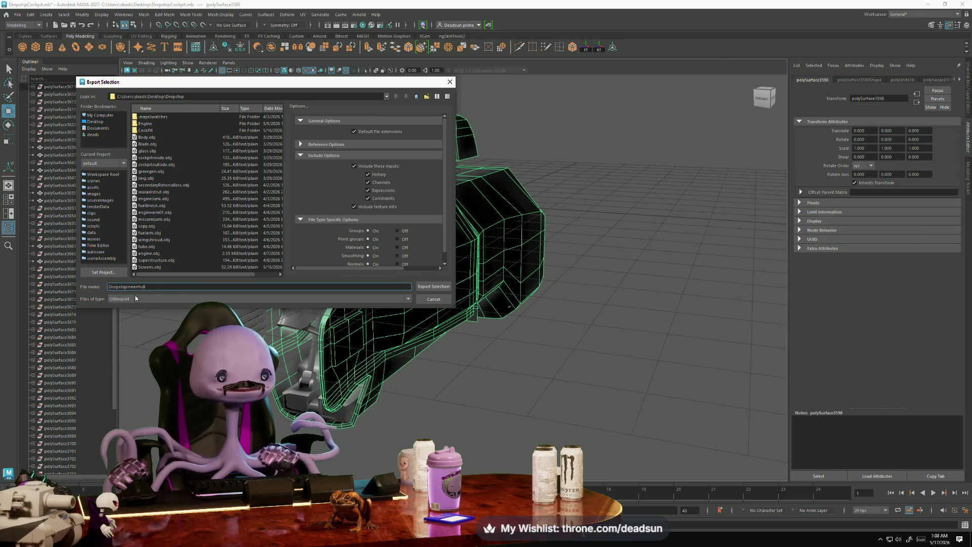
click(135, 299)
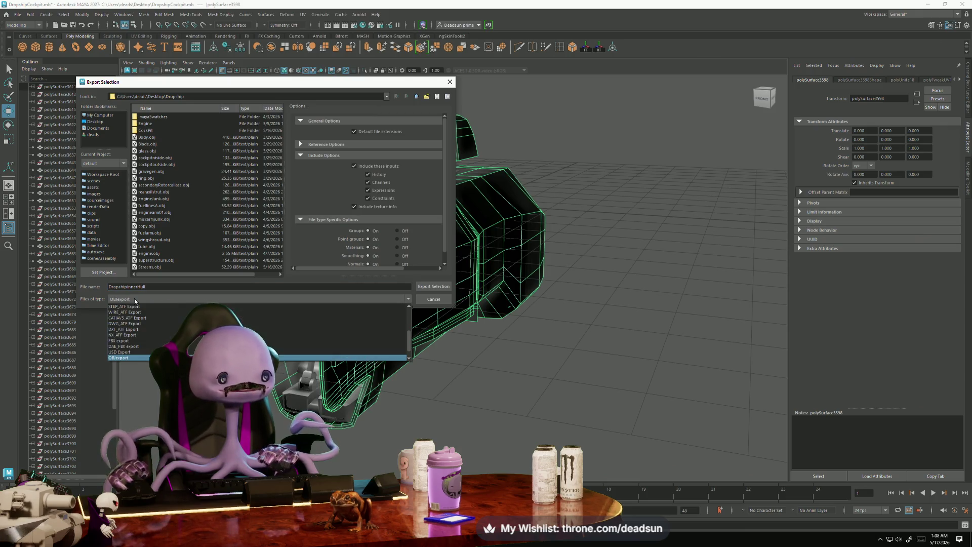
click(141, 339)
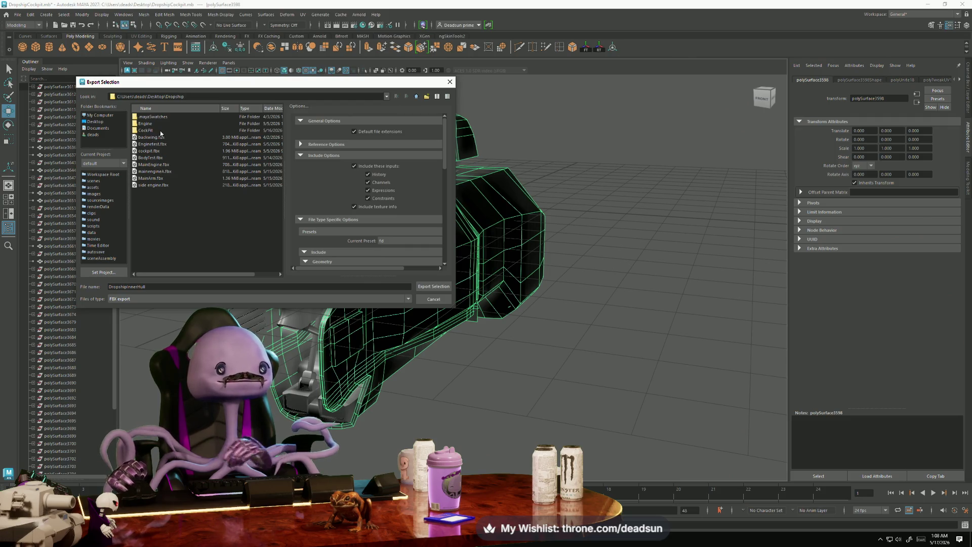
click(434, 286)
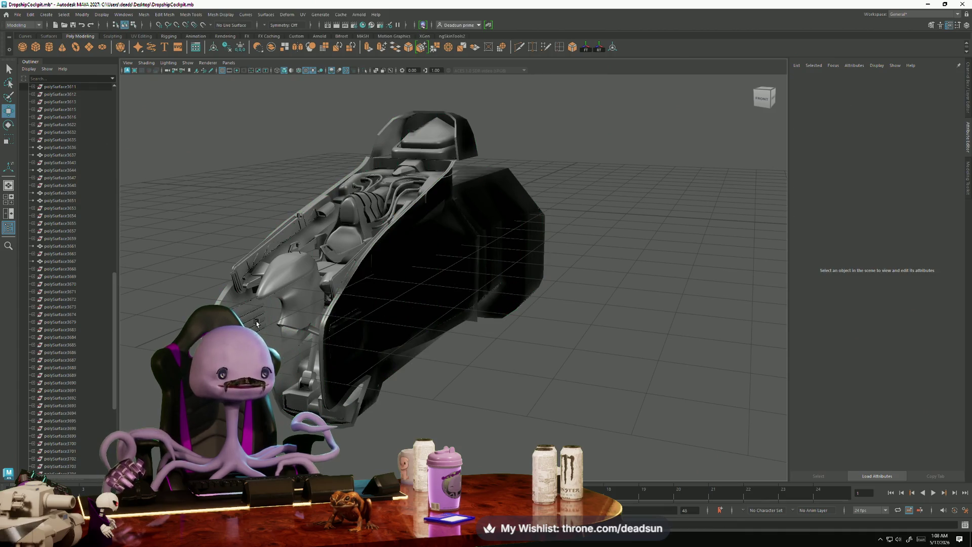
Select the cockpit interior mesh and inspect the cockpit model up close.
click(294, 292)
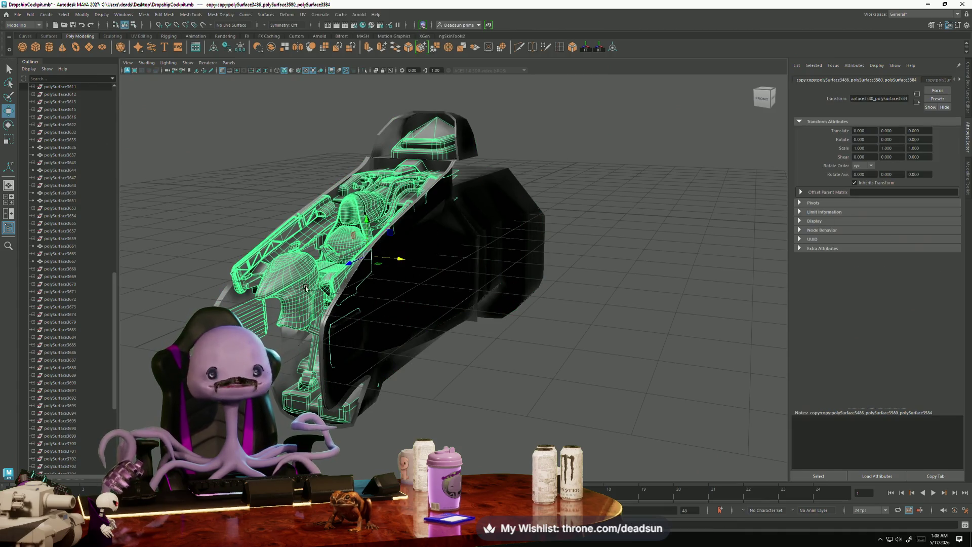
mouse_move(477, 279)
alt+mouse_down()
mouse_move(292, 313)
mouse_move(456, 369)
mouse_move(417, 419)
mouse_move(445, 427)
alt+mouse_up()
scroll(446, 428, up, 5)
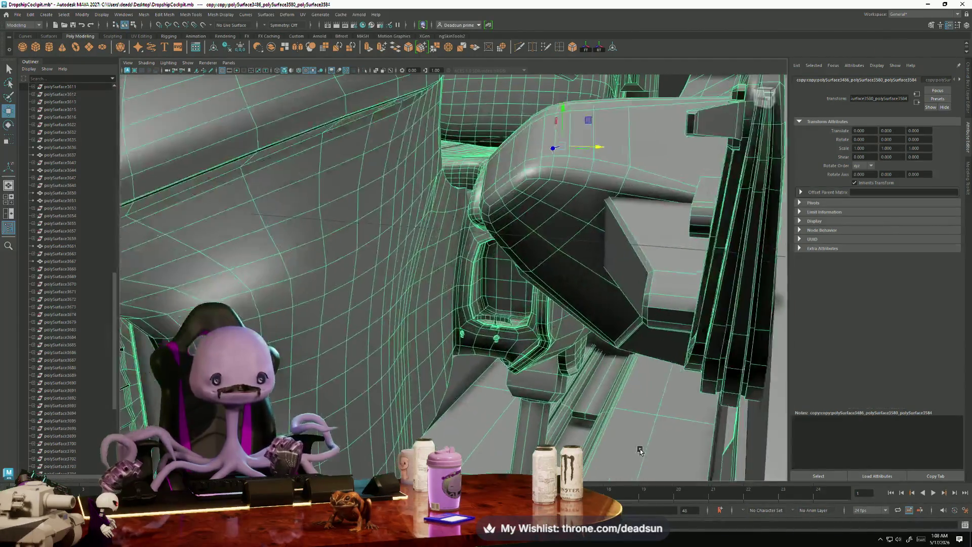
scroll(477, 440, down, 5)
mouse_move(476, 440)
alt+mouse_down()
mouse_move(457, 415)
mouse_move(349, 379)
mouse_move(357, 367)
mouse_move(375, 404)
alt+mouse_up()
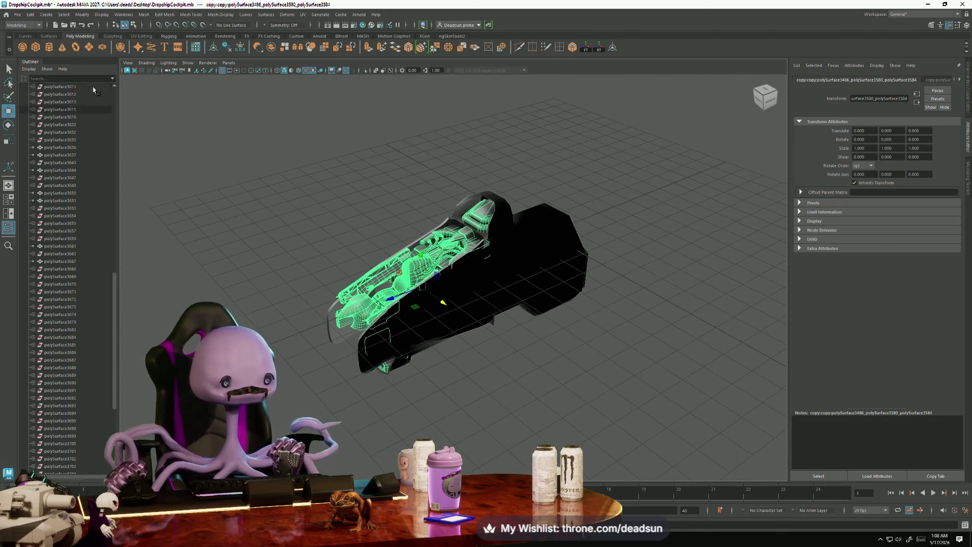
click(18, 13)
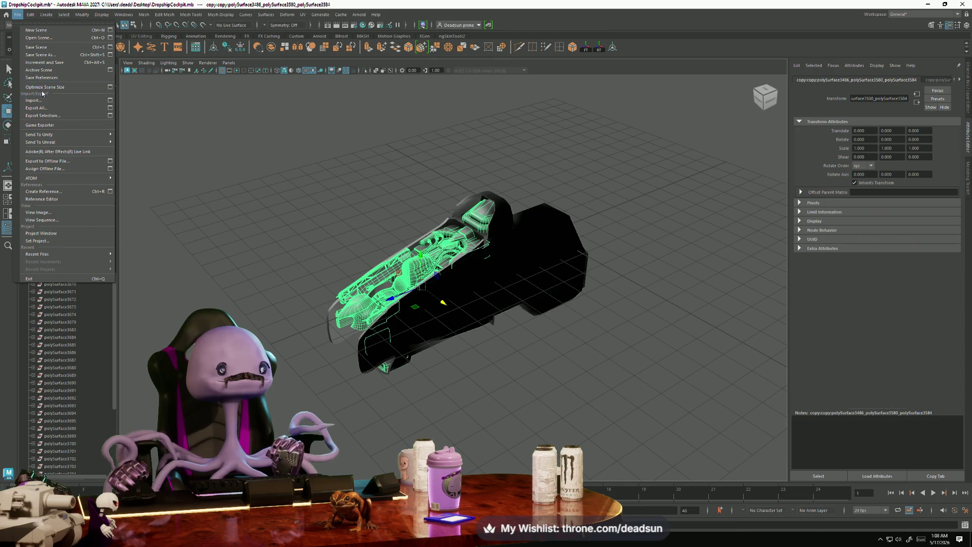
click(9, 68)
key(w)
scroll(273, 300, up, 5)
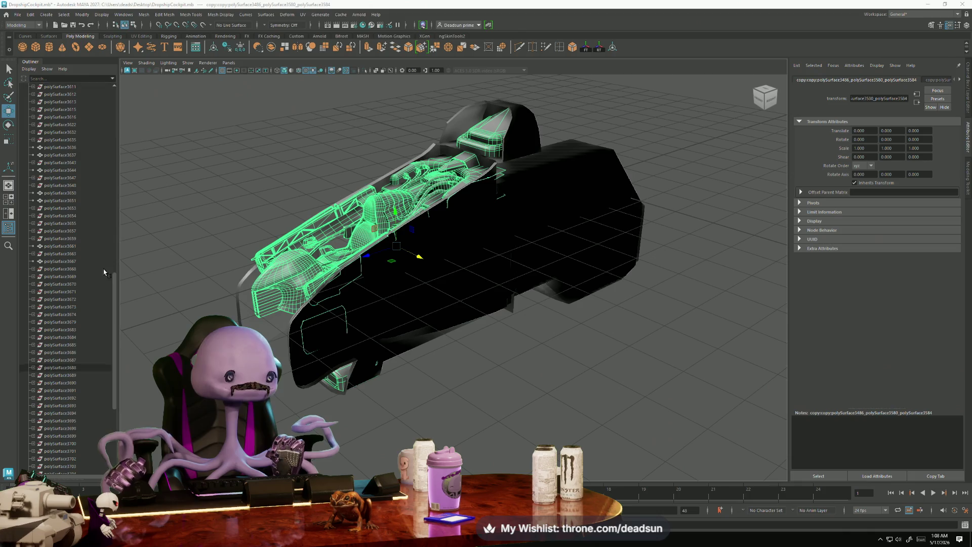
Increment-and-save the cockpit scene, then close the DropshipCockpit Maya window.
click(17, 14)
click(51, 61)
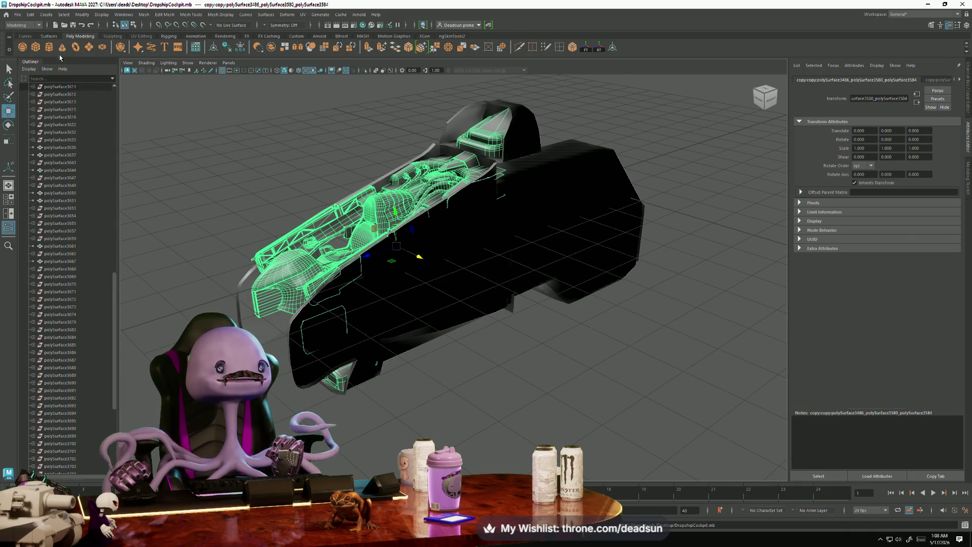
click(964, 4)
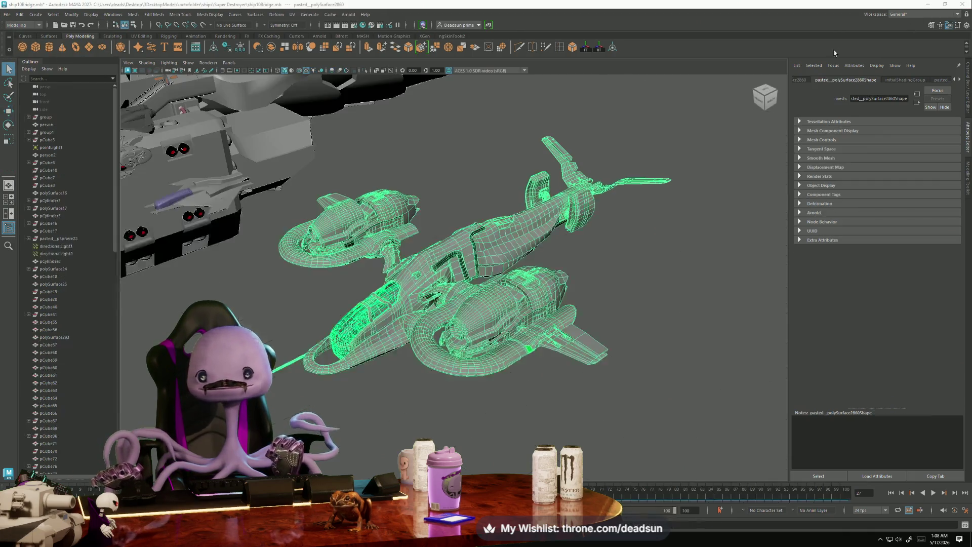
mouse_move(373, 372)
alt+mouse_down()
mouse_move(393, 373)
mouse_move(439, 323)
mouse_move(373, 335)
mouse_move(618, 392)
mouse_move(226, 294)
mouse_move(322, 323)
mouse_move(434, 294)
mouse_move(436, 335)
alt+mouse_up()
click(393, 373)
mouse_move(436, 335)
alt+right_down()
mouse_move(372, 323)
mouse_move(384, 351)
alt+right_up()
click(384, 350)
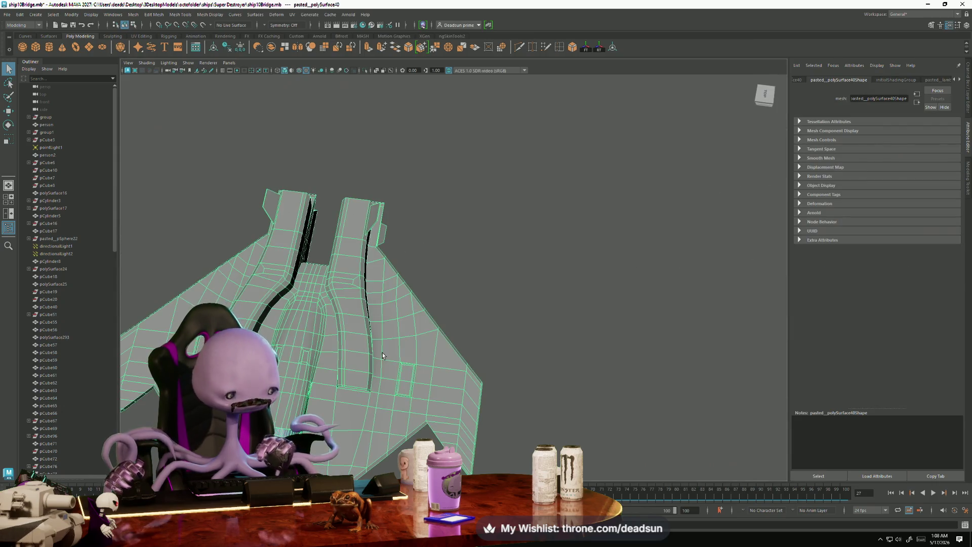
key(f)
mouse_move(371, 392)
alt+mouse_down()
mouse_move(404, 408)
mouse_move(333, 343)
mouse_move(320, 316)
mouse_move(279, 314)
mouse_move(266, 334)
mouse_move(175, 319)
alt+mouse_up()
click(278, 314)
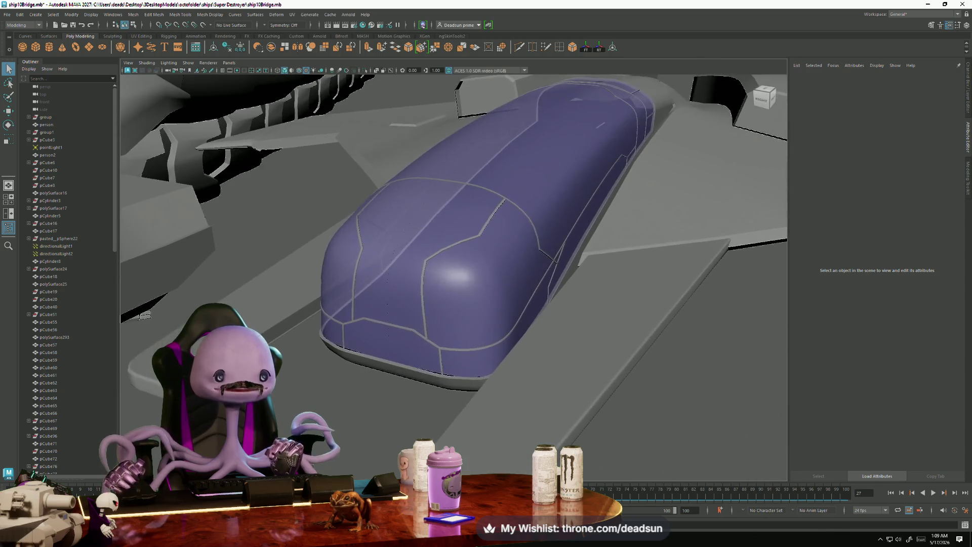
click(329, 323)
mouse_move(282, 360)
alt+mouse_down()
mouse_move(383, 330)
mouse_move(432, 375)
mouse_move(343, 359)
mouse_move(164, 171)
alt+mouse_up()
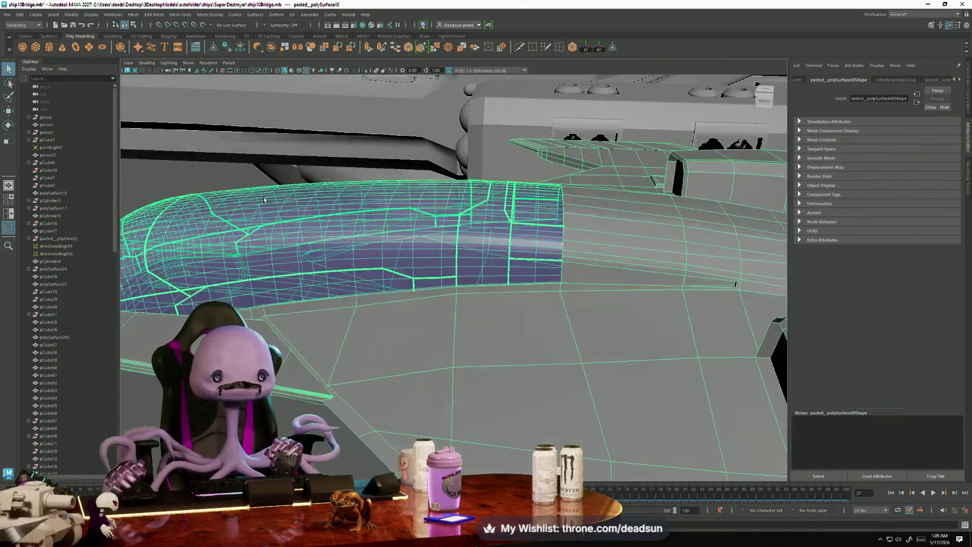
click(164, 171)
mouse_move(262, 294)
alt+mouse_down()
mouse_move(504, 345)
mouse_move(485, 335)
mouse_move(503, 342)
mouse_move(503, 357)
alt+mouse_up()
click(468, 333)
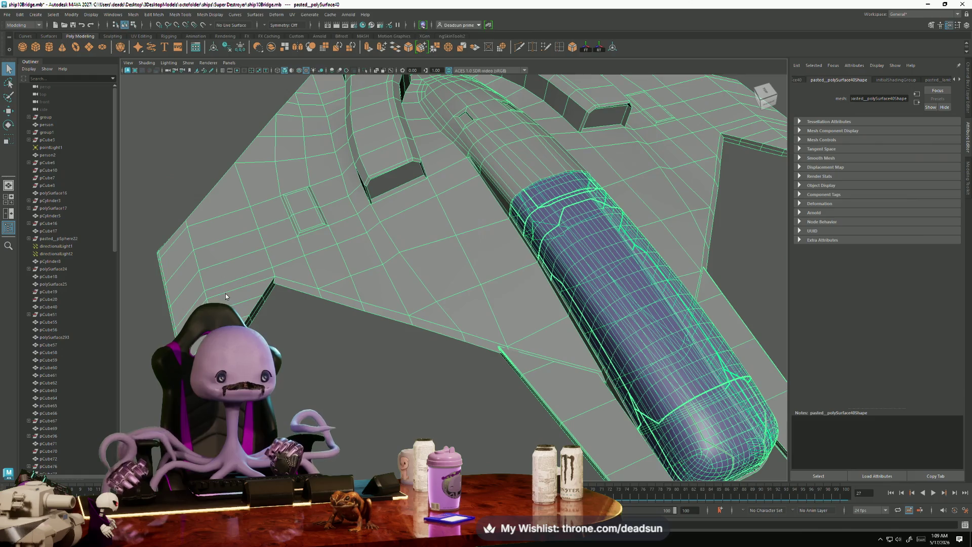
key(f)
right_click(350, 268)
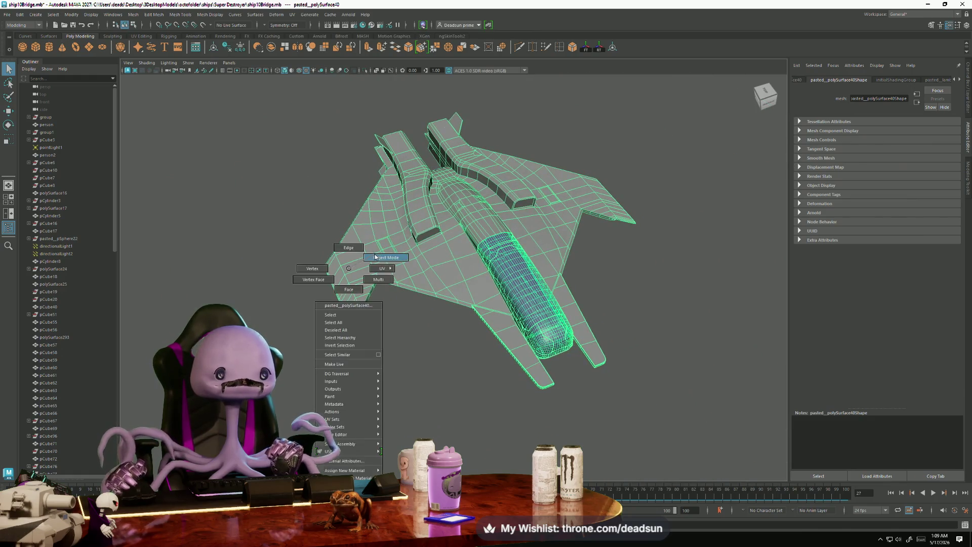
click(303, 288)
mouse_move(302, 289)
alt+mouse_down()
mouse_move(454, 258)
mouse_move(293, 278)
mouse_move(244, 268)
mouse_move(479, 286)
mouse_move(375, 291)
mouse_move(304, 251)
alt+mouse_up()
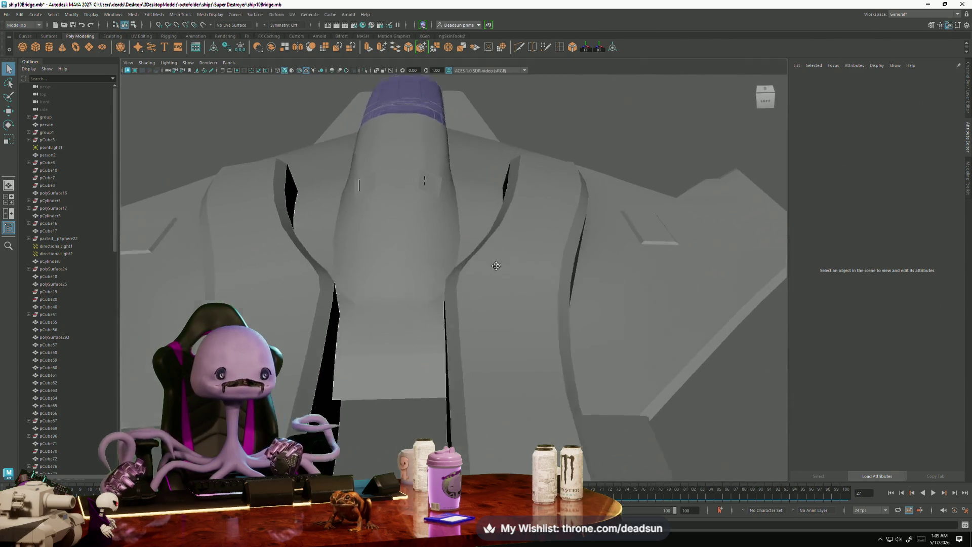
alt+right_drag(304, 250, 286, 237)
mouse_move(286, 237)
alt+mouse_down()
mouse_move(276, 247)
mouse_move(344, 282)
mouse_move(401, 287)
alt+mouse_up()
mouse_move(401, 286)
alt+right_down()
mouse_move(457, 292)
mouse_move(391, 314)
alt+right_up()
mouse_move(390, 314)
alt+mouse_down()
mouse_move(231, 270)
mouse_move(431, 330)
mouse_move(307, 289)
mouse_move(336, 287)
mouse_move(296, 288)
alt+mouse_up()
mouse_move(531, 339)
alt+mouse_down()
mouse_move(577, 240)
mouse_move(462, 321)
mouse_move(461, 302)
mouse_move(455, 314)
mouse_move(444, 302)
mouse_move(357, 347)
mouse_move(449, 310)
alt+mouse_up()
mouse_move(449, 310)
alt+right_down()
mouse_move(492, 338)
mouse_move(390, 304)
mouse_move(616, 386)
mouse_move(503, 341)
alt+right_up()
alt+drag(503, 341, 390, 278)
scroll(391, 278, up, 3)
click(379, 297)
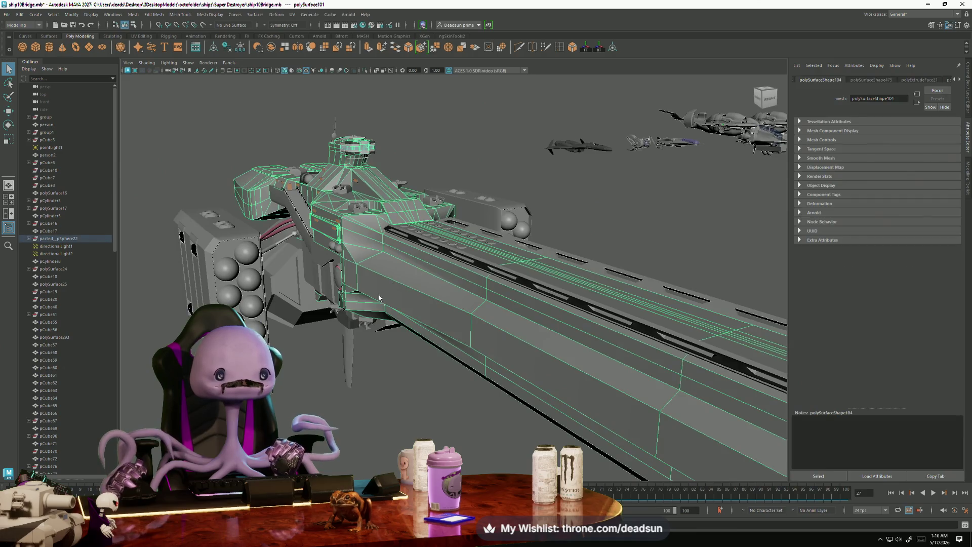
Inspect the gun's launcher block, save the ship10Bridge scene, then swing the view around the ships.
scroll(361, 322, down, 4)
scroll(356, 333, up, 5)
mouse_move(356, 333)
alt+mouse_down()
mouse_move(396, 328)
mouse_move(442, 343)
mouse_move(302, 303)
mouse_move(345, 325)
mouse_move(350, 312)
alt+mouse_up()
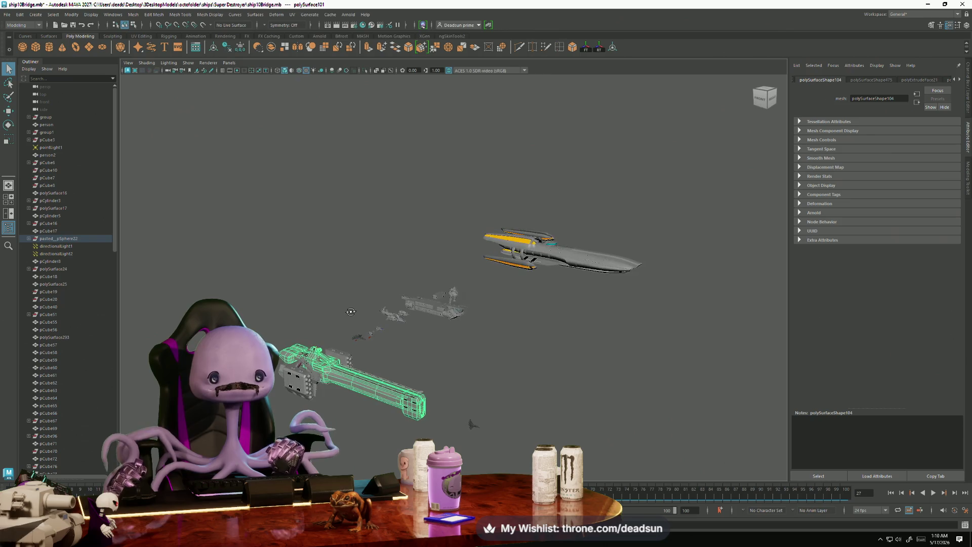
click(8, 15)
click(30, 47)
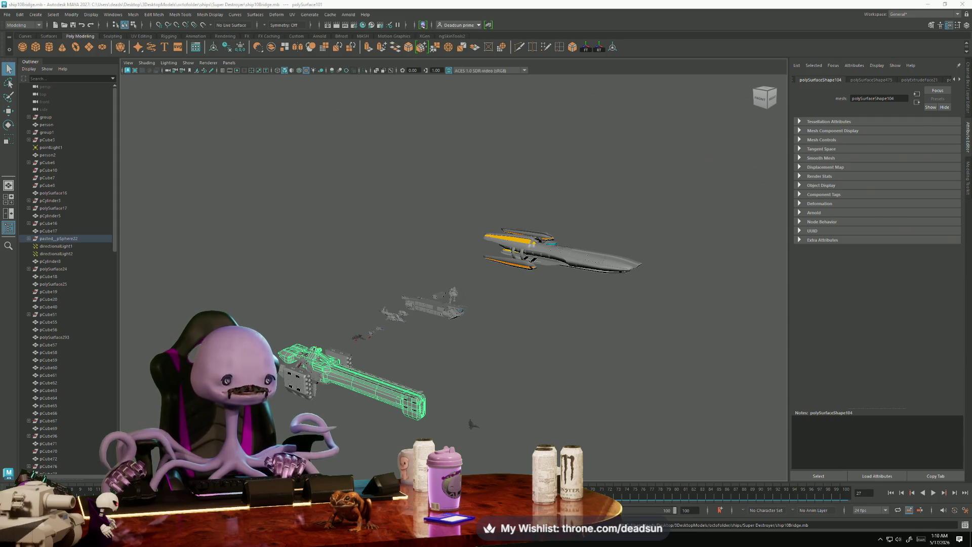
mouse_move(472, 424)
alt+mouse_down()
mouse_move(522, 430)
mouse_move(462, 423)
alt+mouse_up()
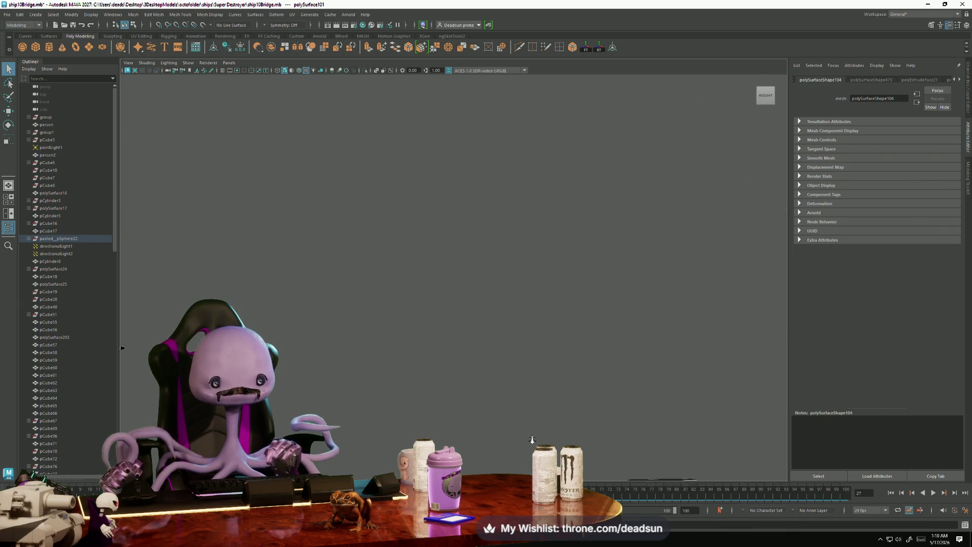
alt+middle_drag(501, 449, 559, 309)
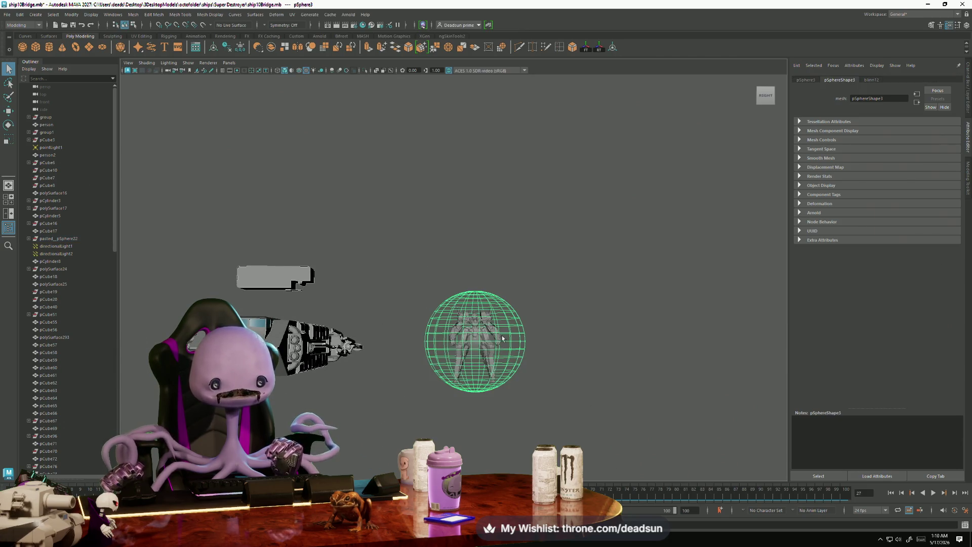
mouse_move(456, 400)
alt+mouse_down()
mouse_move(384, 395)
mouse_move(398, 404)
alt+mouse_up()
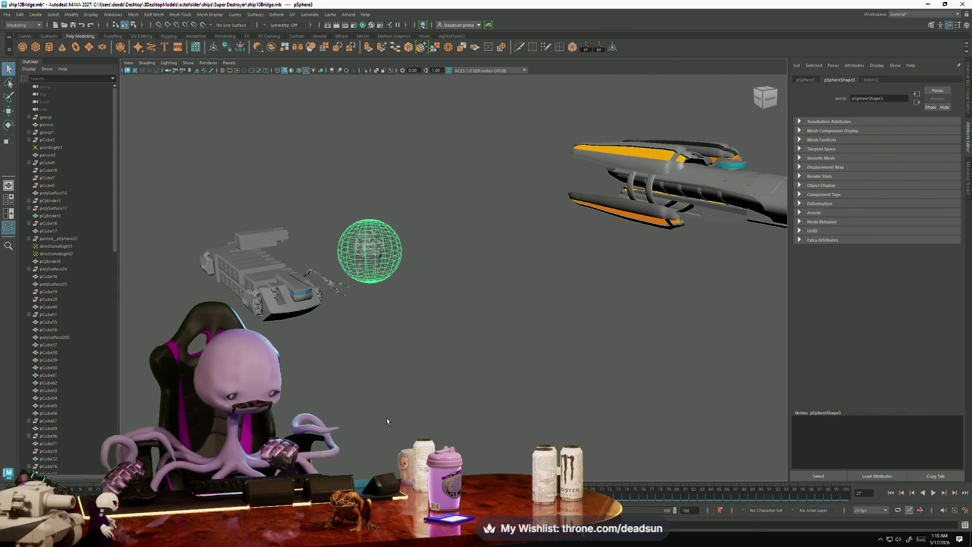
key(f)
key(Delete)
scroll(439, 436, down, 5)
mouse_move(349, 417)
alt+mouse_down()
mouse_move(400, 428)
mouse_move(381, 416)
mouse_move(366, 433)
mouse_move(283, 420)
mouse_move(537, 432)
mouse_move(511, 405)
mouse_move(507, 377)
alt+mouse_up()
click(508, 377)
alt+drag(379, 416, 389, 431)
alt+right_drag(390, 431, 503, 469)
mouse_move(504, 469)
alt+mouse_down()
mouse_move(374, 443)
mouse_move(363, 450)
mouse_move(384, 446)
mouse_move(369, 440)
mouse_move(520, 460)
mouse_move(503, 445)
mouse_move(385, 453)
mouse_move(383, 445)
mouse_move(367, 456)
mouse_move(372, 446)
alt+mouse_up()
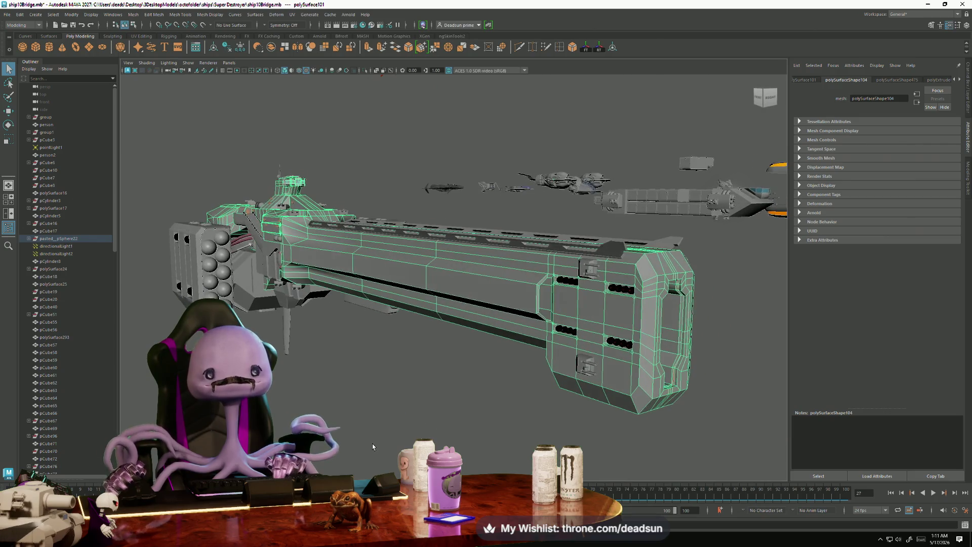
Frame and orbit around the gun-ship, then minimise Maya to reveal Unreal Engine.
key(f)
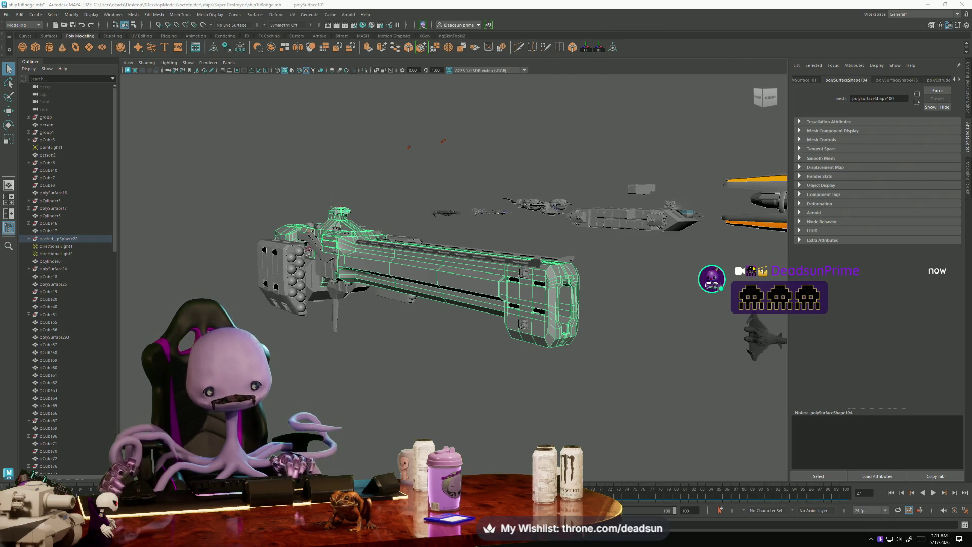
mouse_move(467, 452)
alt+mouse_down()
mouse_move(506, 433)
mouse_move(452, 439)
alt+mouse_up()
scroll(452, 436, up, 10)
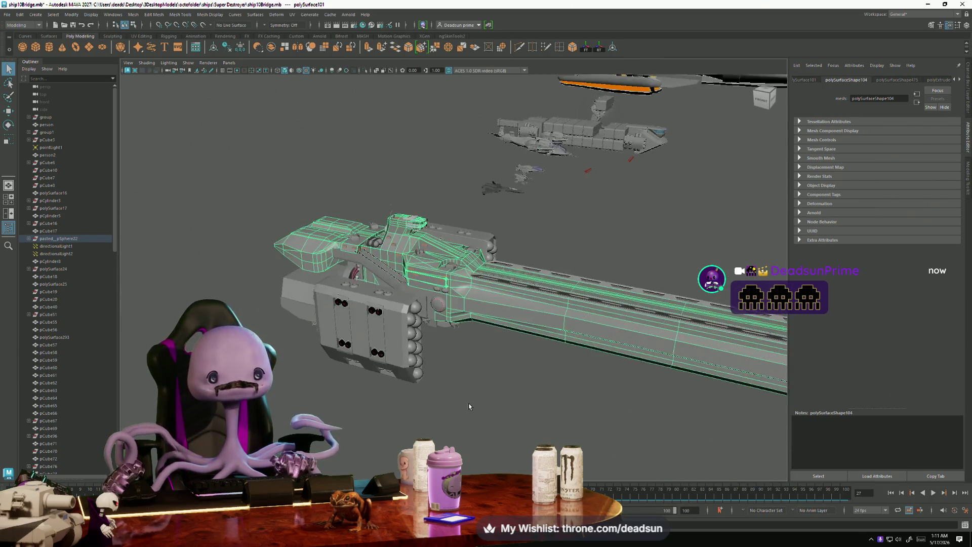
scroll(442, 395, down, 10)
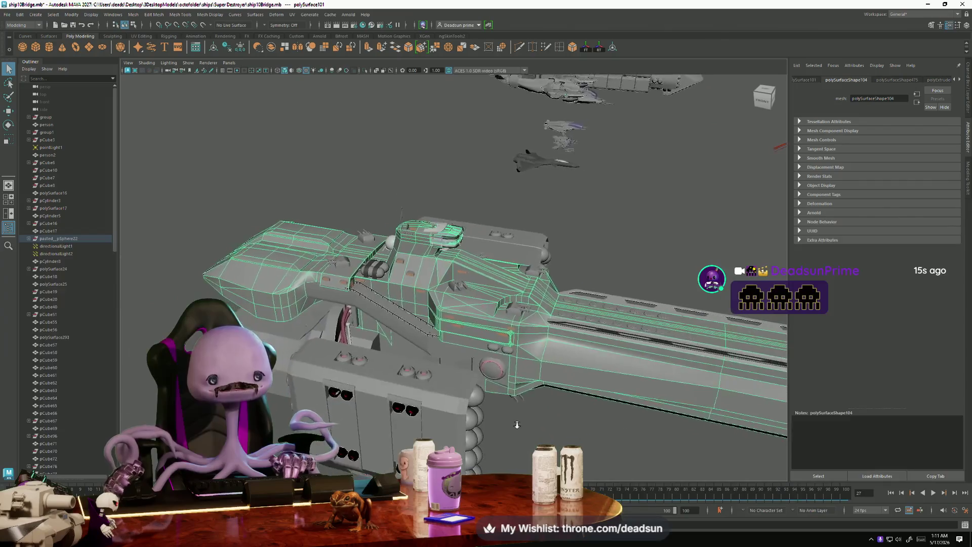
alt+drag(441, 395, 324, 393)
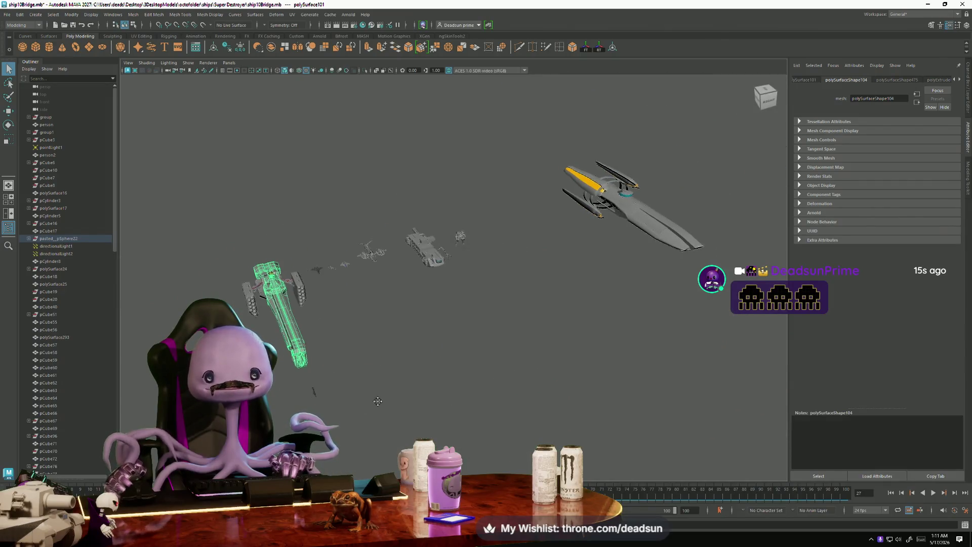
click(930, 4)
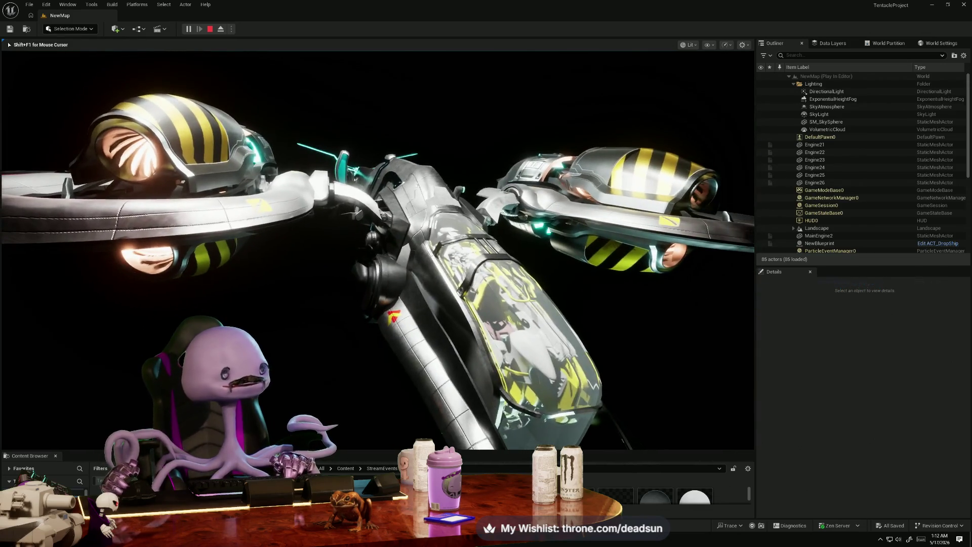
End the play session and orbit the editor camera around the assembled dropship.
key(Escape)
right_drag(440, 276, 439, 277)
click(539, 324)
right_drag(539, 324, 493, 336)
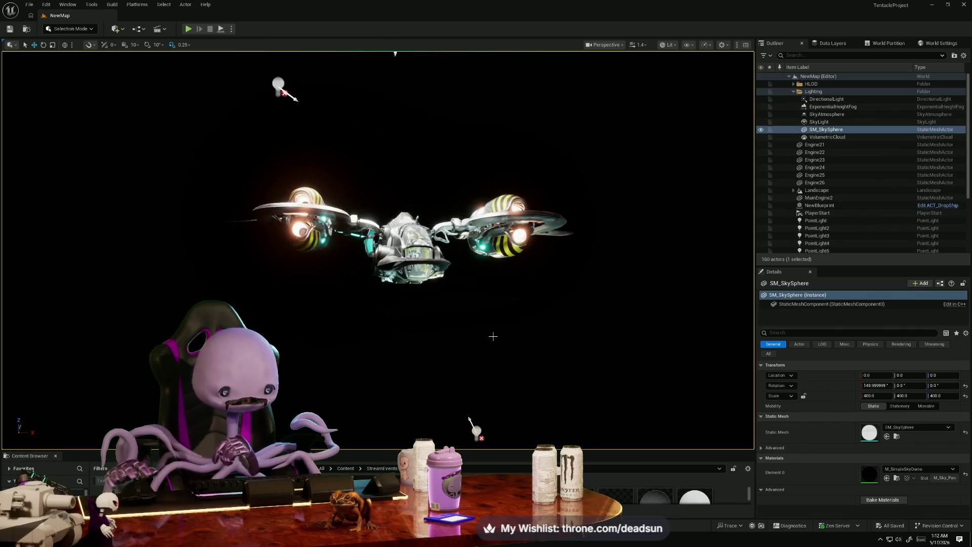